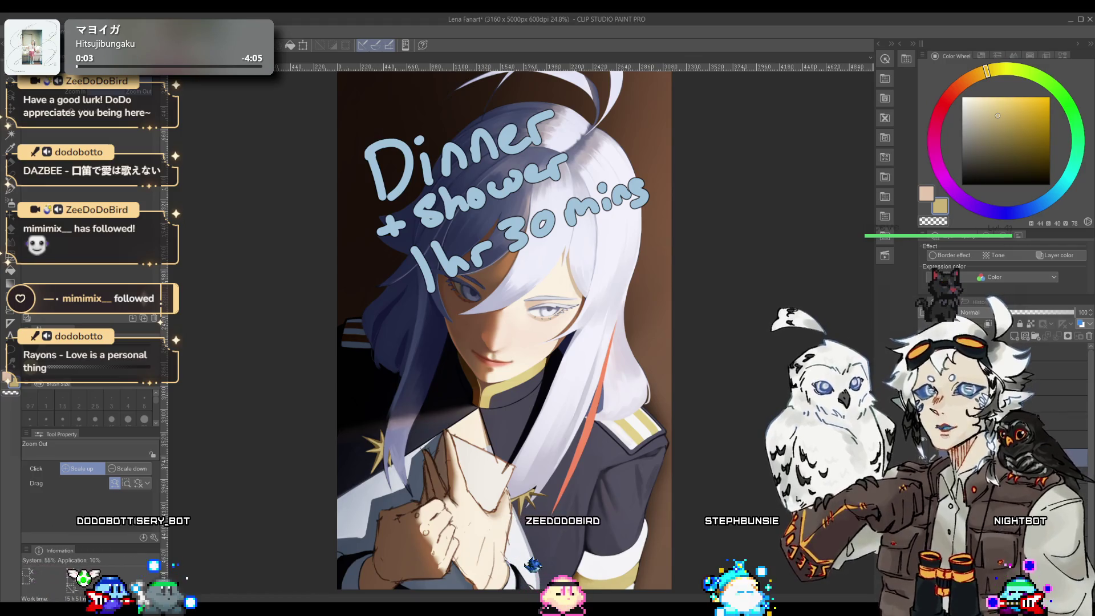
- Zoom in on the character's face
mouse_move(700, 283)
mouse_down()
mouse_move(558, 263)
mouse_move(437, 381)
mouse_move(467, 357)
mouse_up()
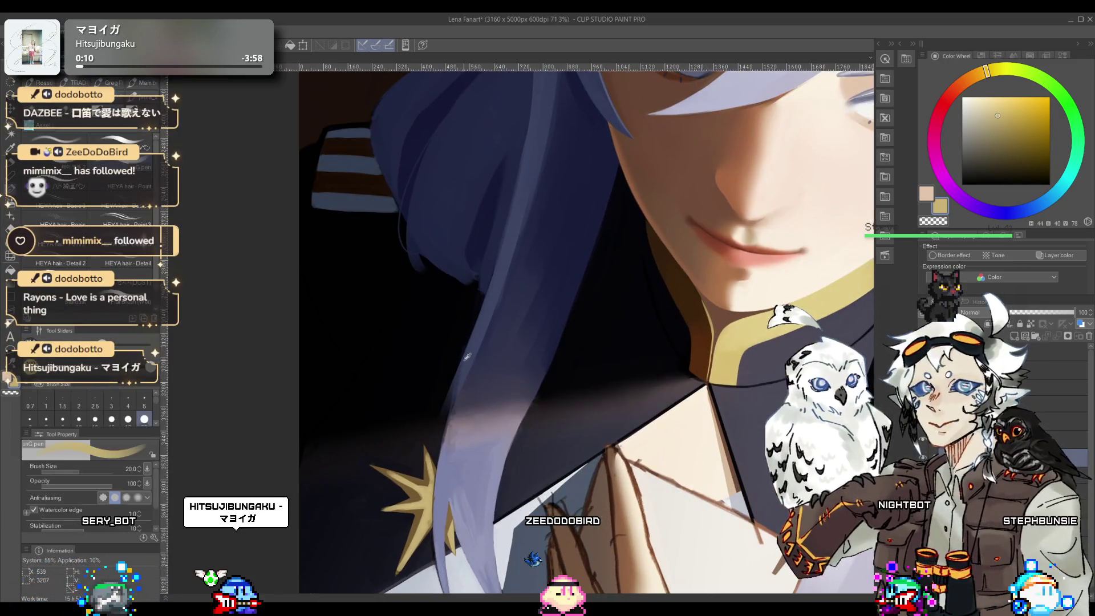
alt+click(477, 327)
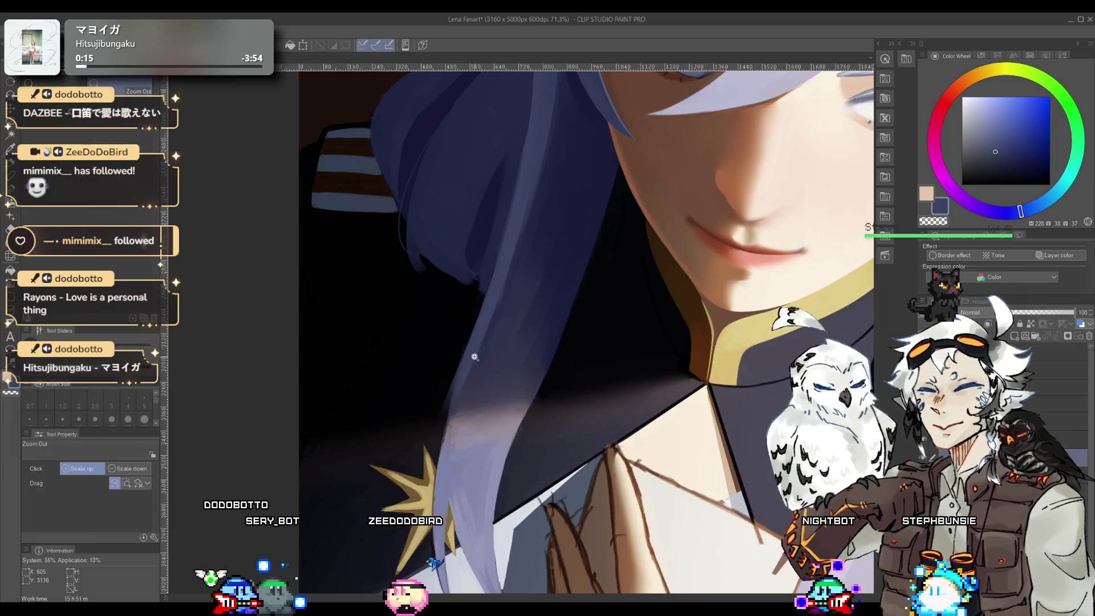
mouse_move(458, 419)
mouse_down()
mouse_move(460, 379)
mouse_move(494, 423)
mouse_up()
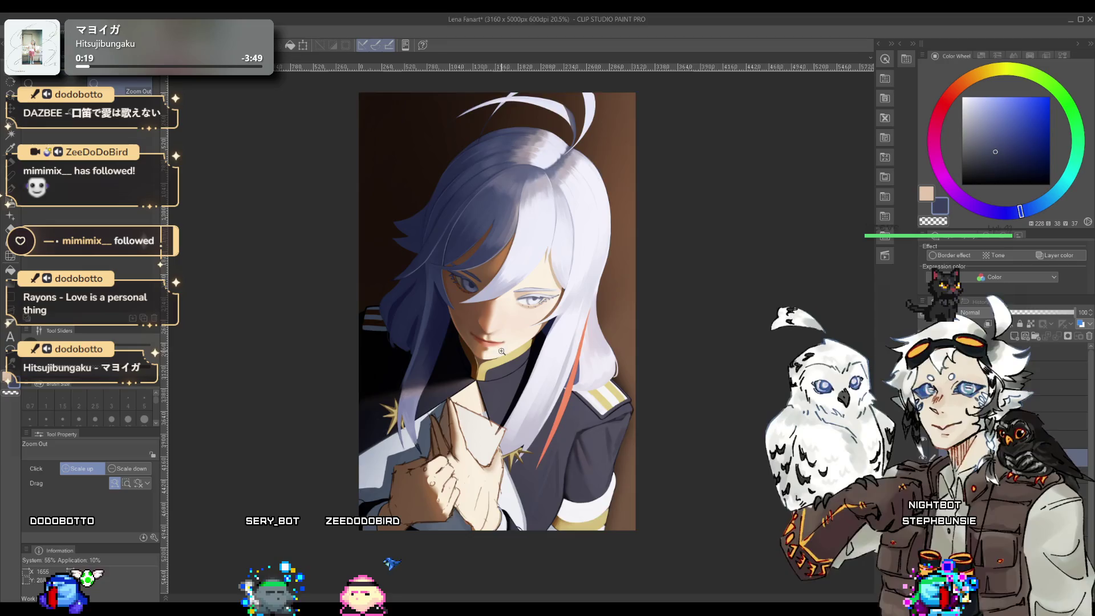
drag(494, 422, 431, 400)
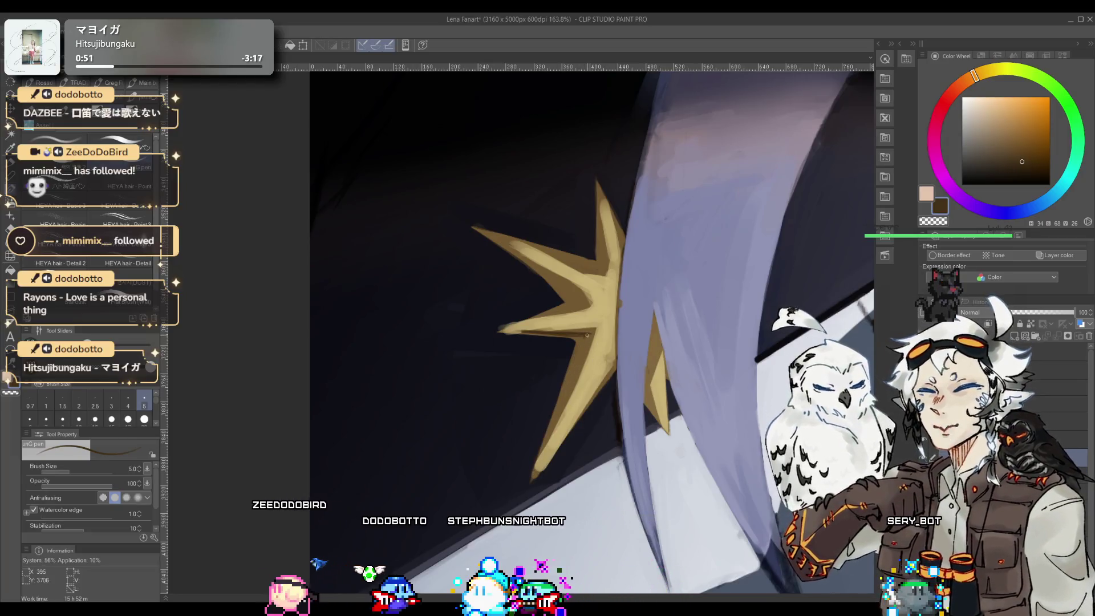
- Set the G pen to size 10 and line up a straight edge on the star's lower point
mouse_move(533, 473)
mouse_down()
mouse_move(588, 336)
mouse_move(581, 349)
mouse_up()
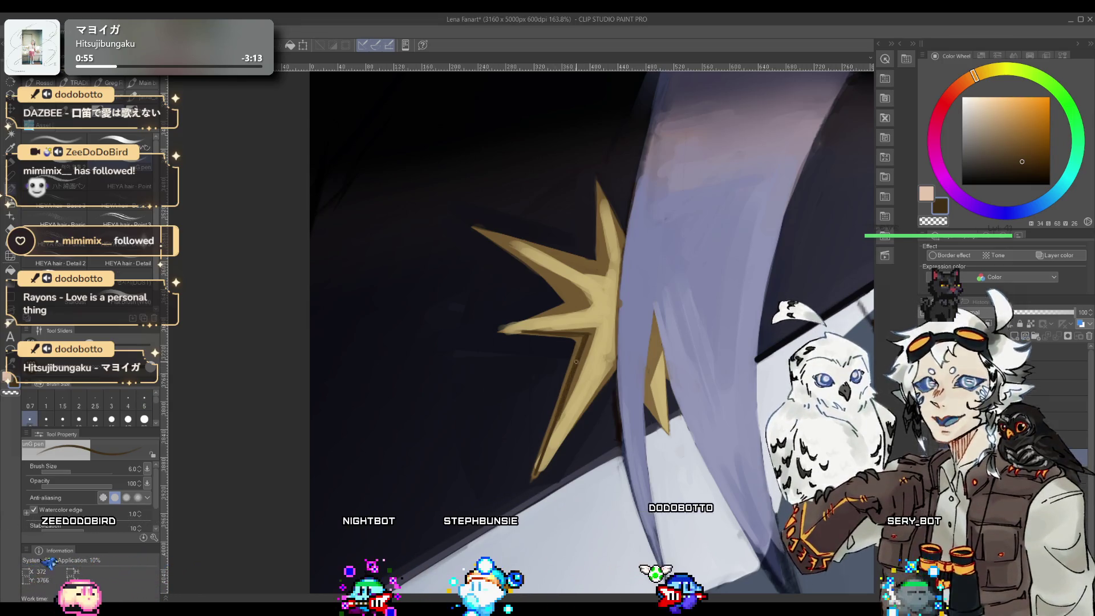
scroll(581, 350, down, 6)
scroll(646, 359, up, 3)
scroll(549, 324, up, 2)
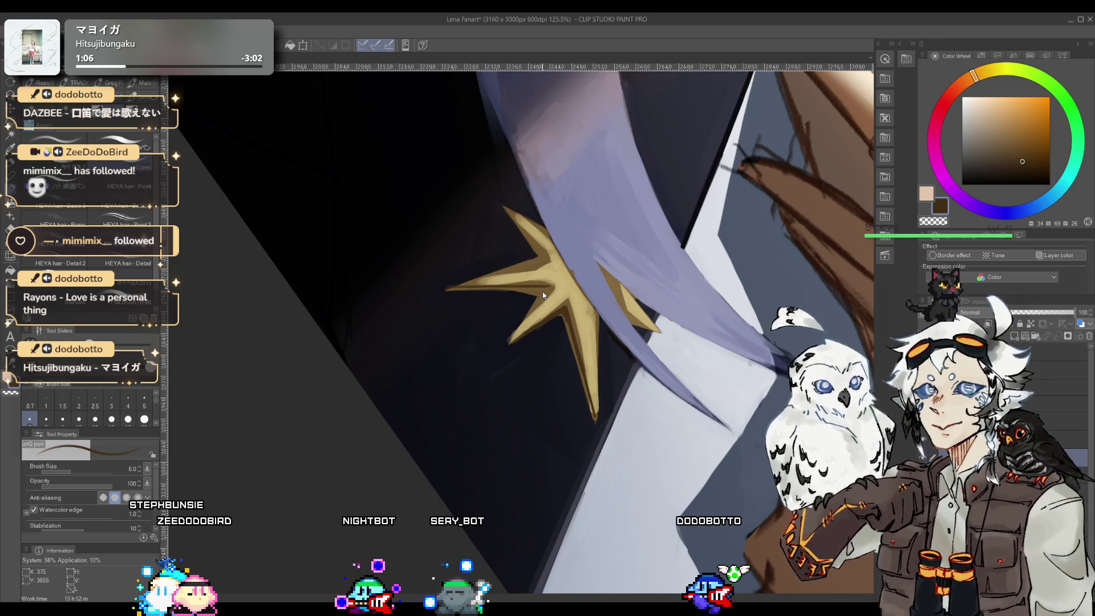
key(bracketright)
key(bracketright)
key(bracketright)
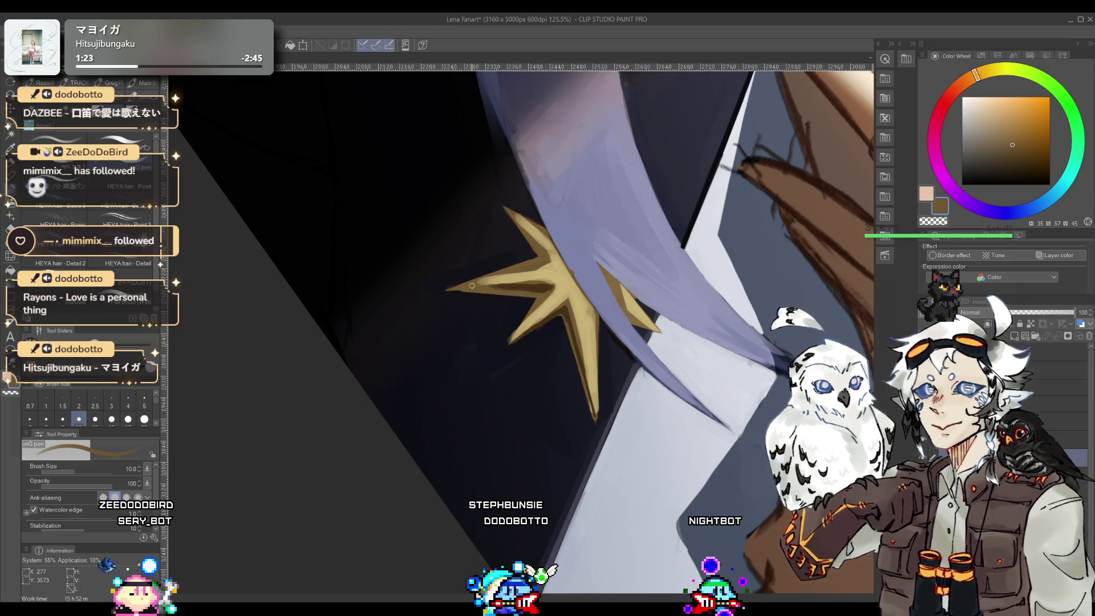
- Repaint the star's edges and shading with sampled gold, lighter gold and dark brown
alt+click(453, 293)
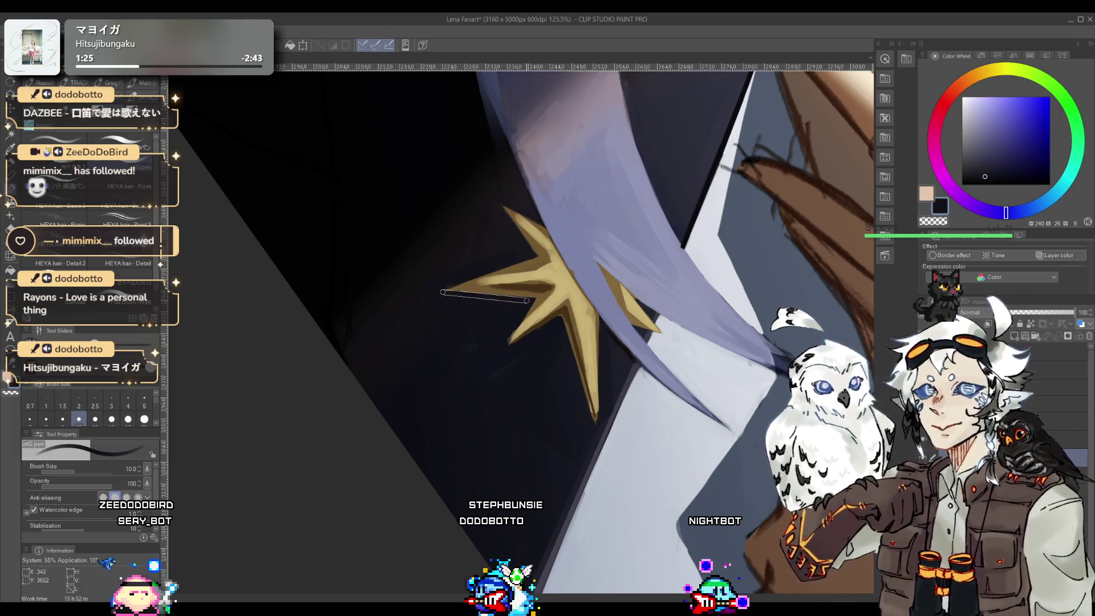
alt+click(518, 251)
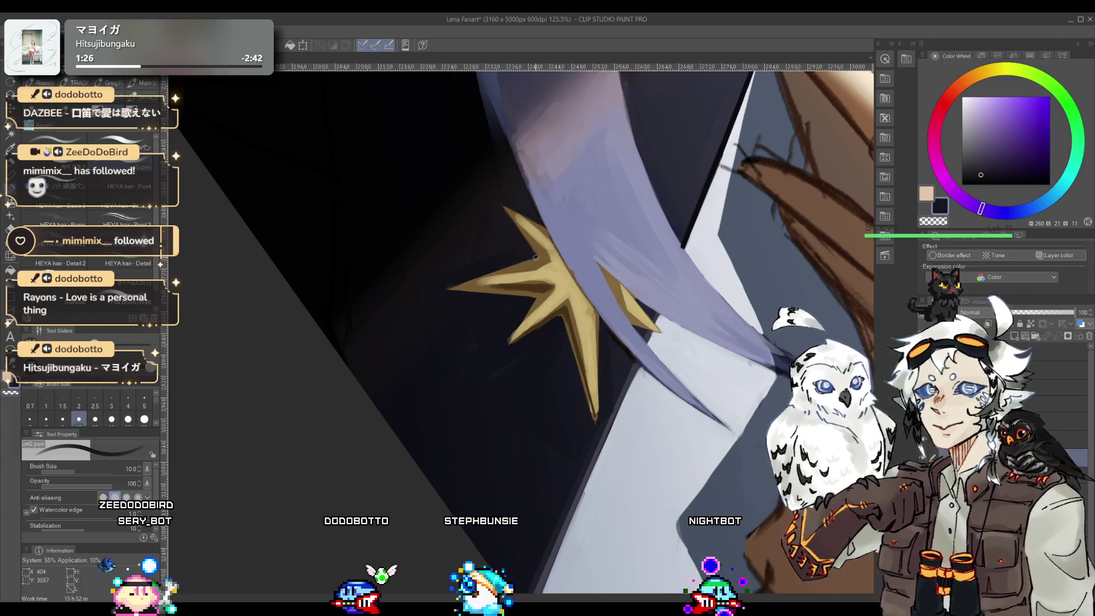
drag(509, 271, 521, 302)
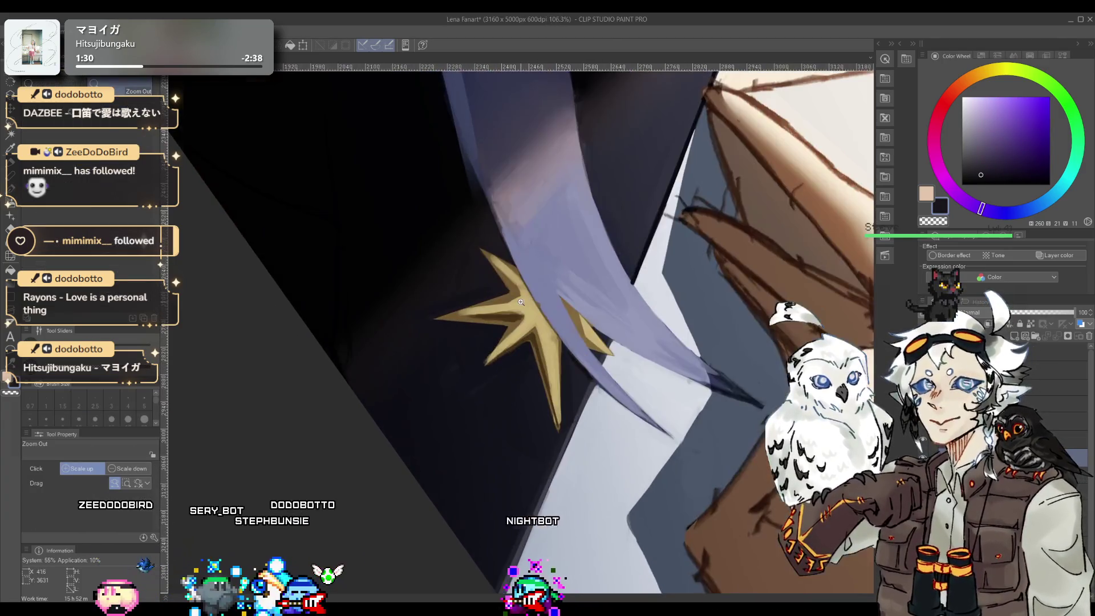
alt+click(510, 308)
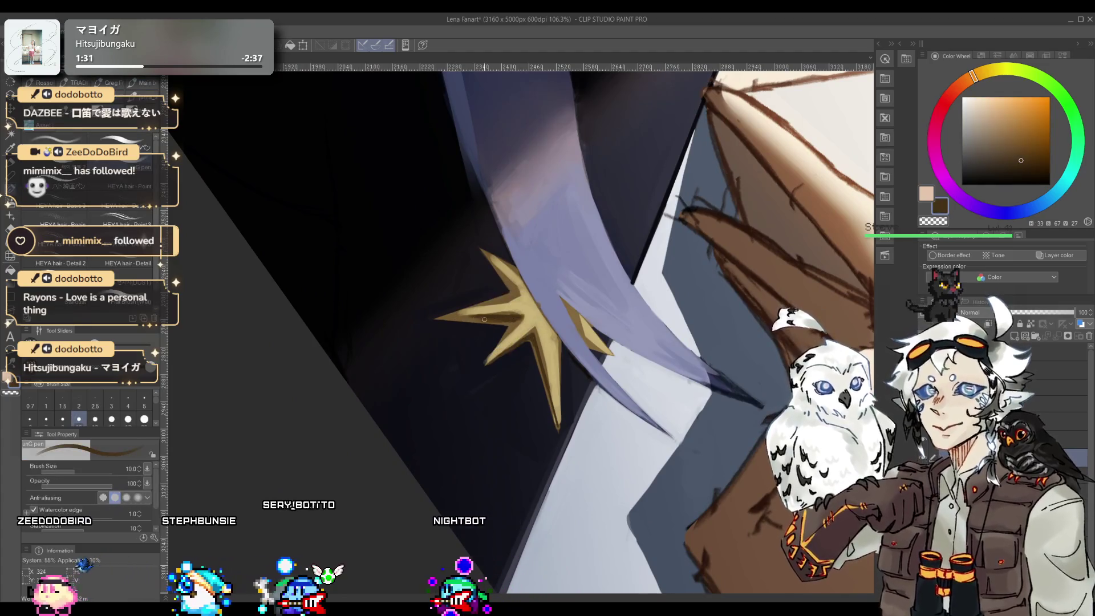
alt+click(518, 305)
alt+click(500, 294)
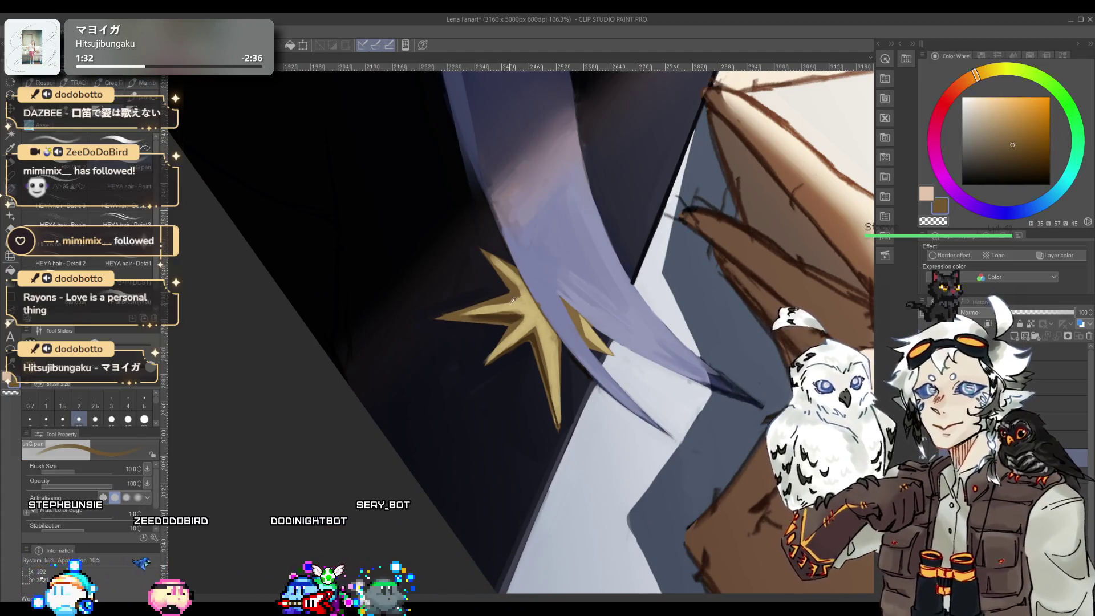
alt+click(522, 297)
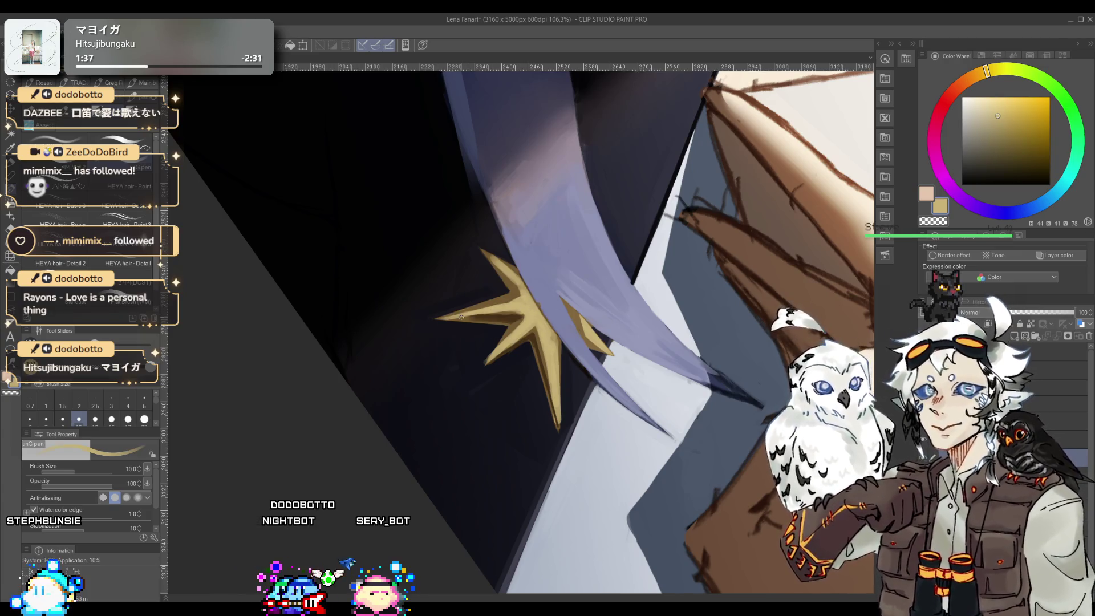
alt+click(493, 311)
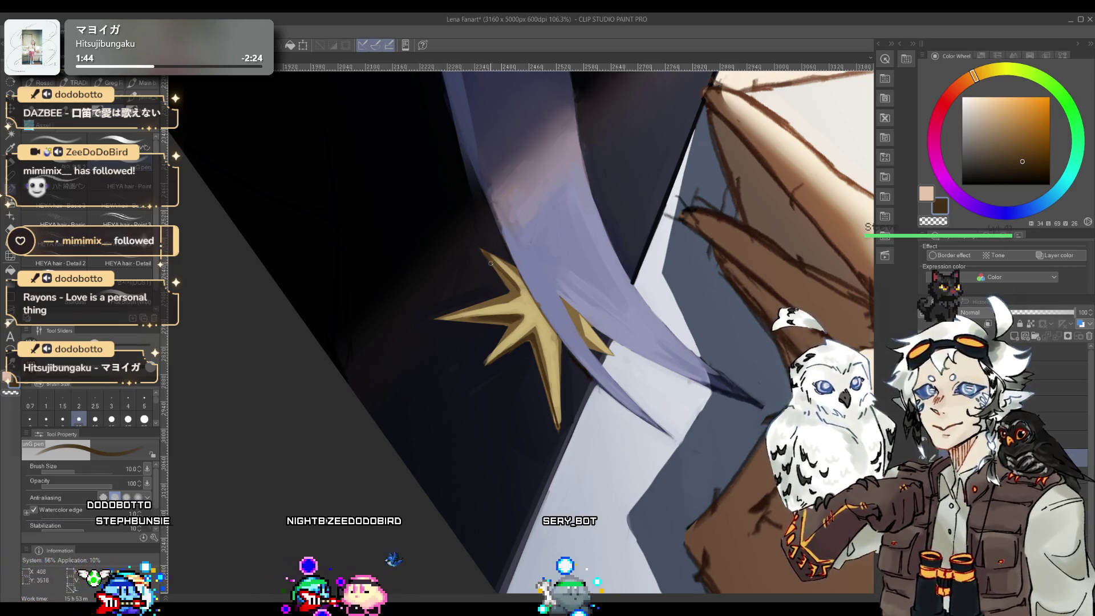
drag(504, 273, 570, 267)
- Shade the star's light and shadow areas with golden tan and brown at a rotated angle
scroll(483, 317, up, 5)
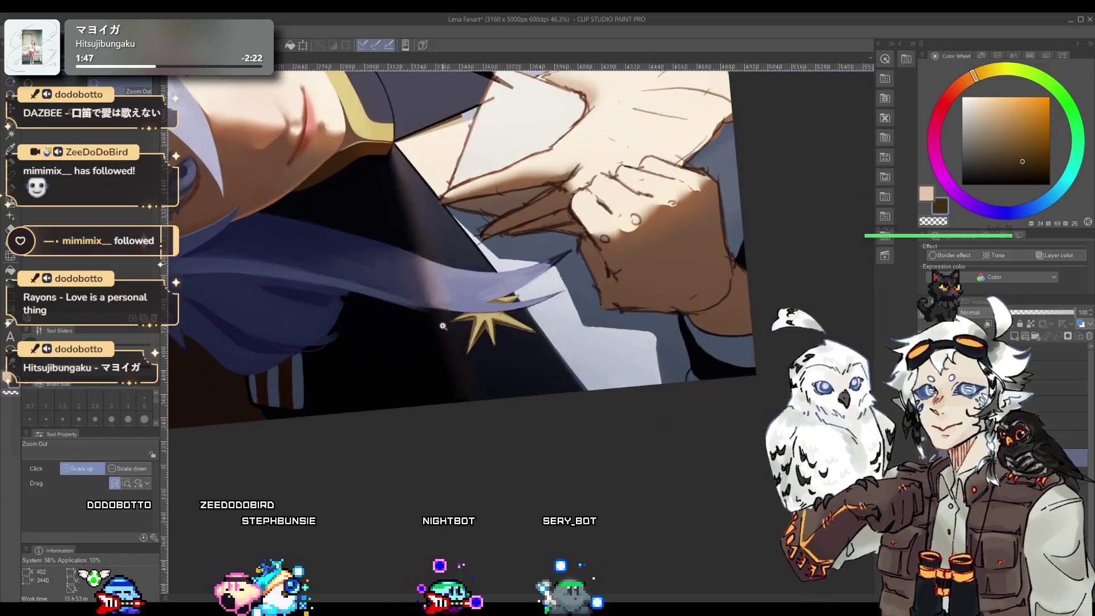
alt+click(483, 316)
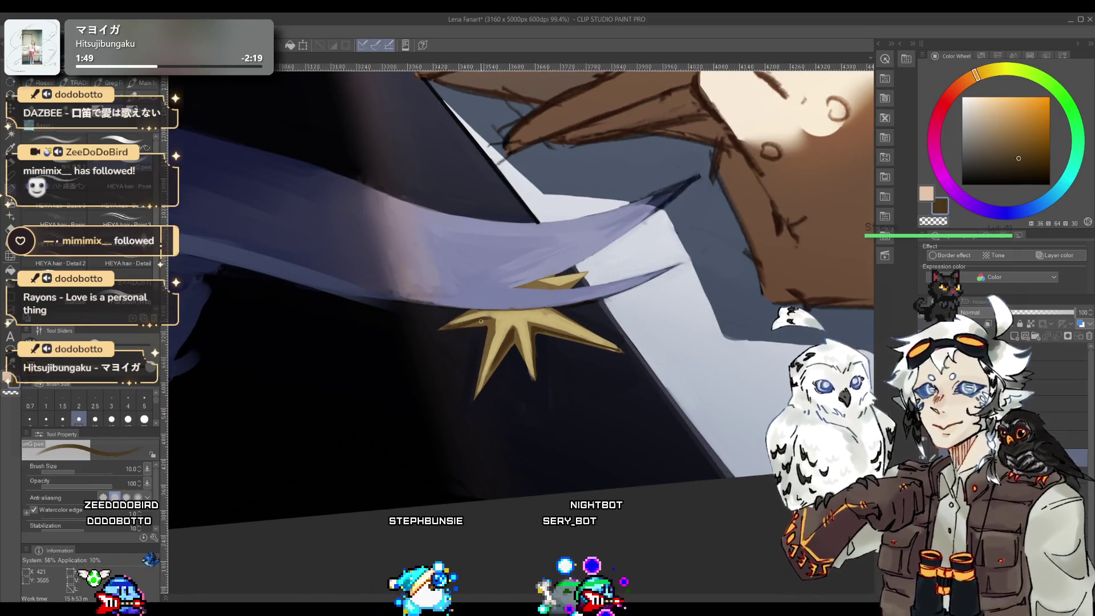
alt+click(462, 313)
alt+click(472, 312)
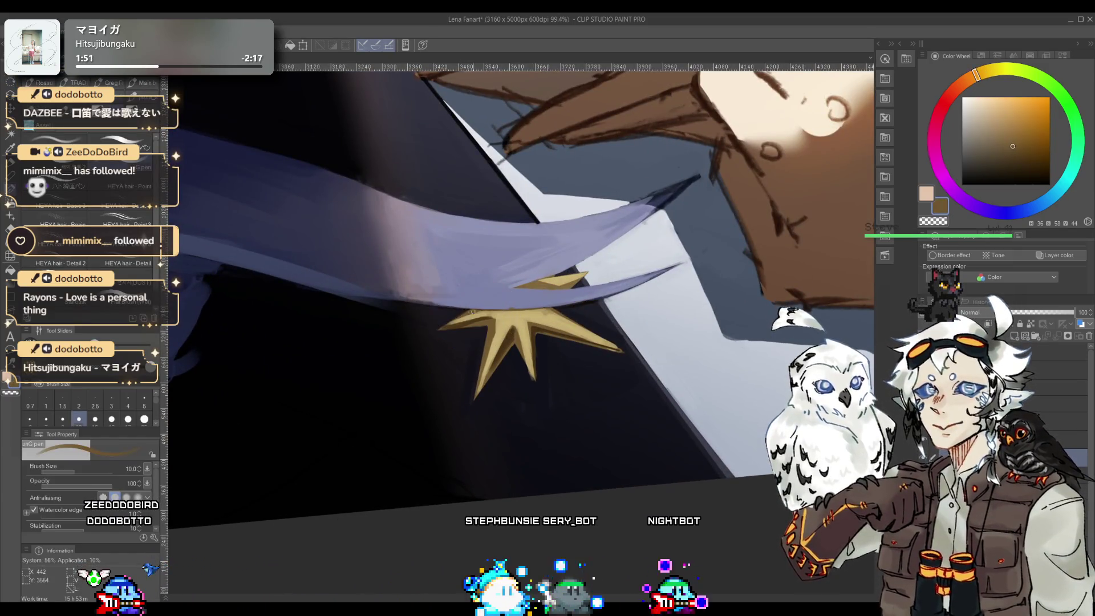
alt+click(487, 310)
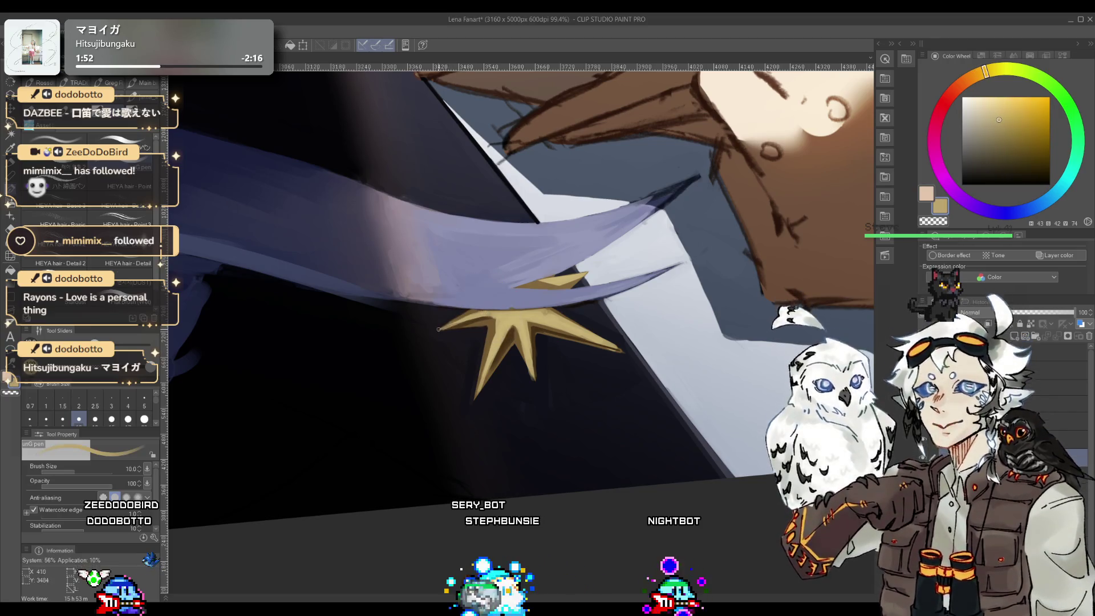
drag(443, 326, 561, 306)
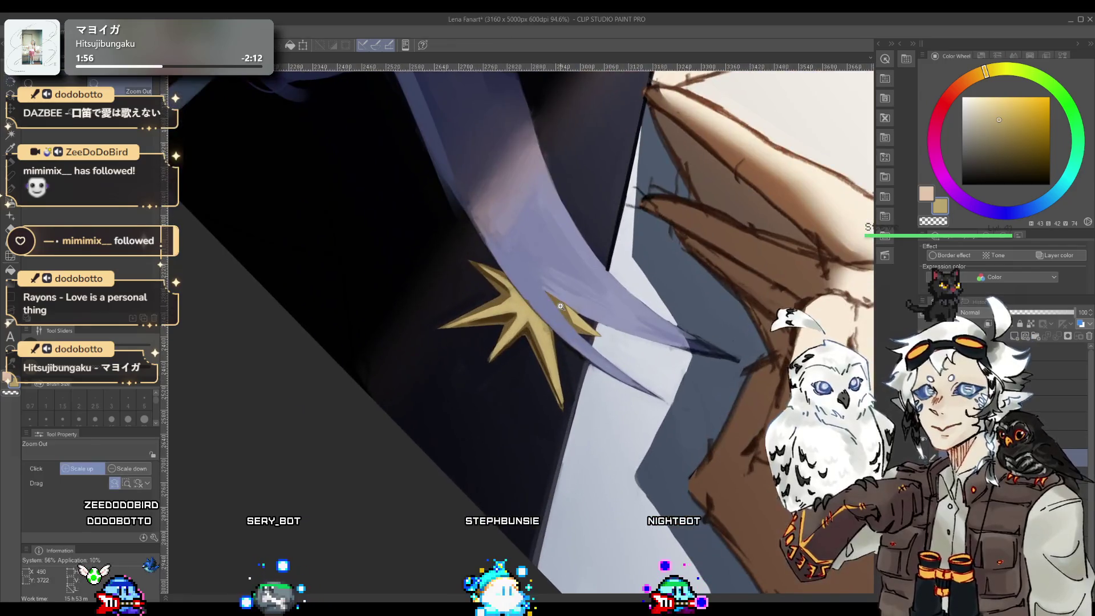
alt+click(503, 318)
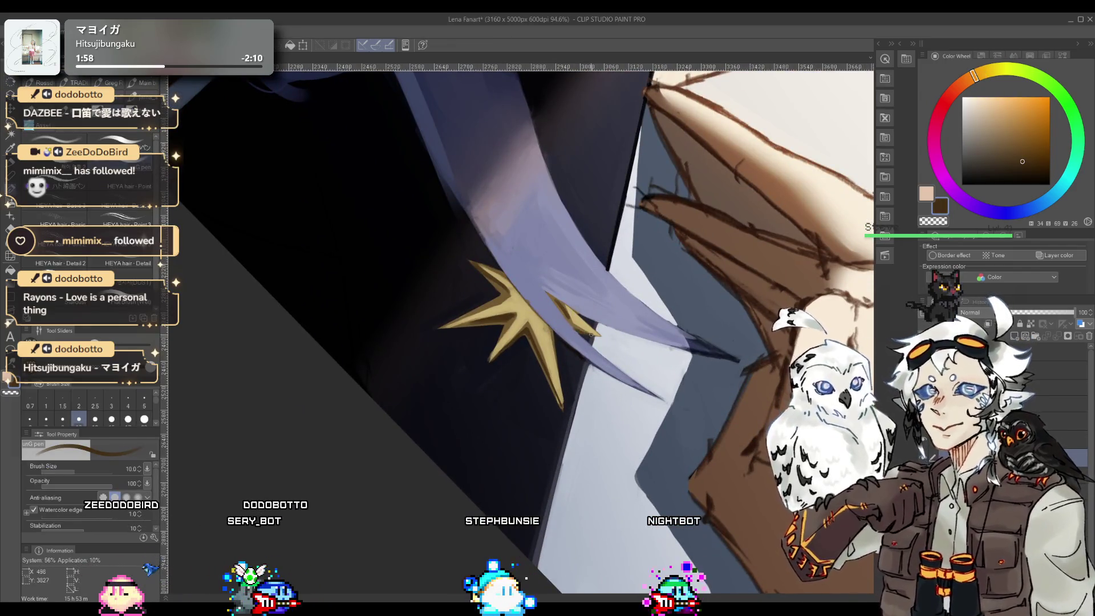
- Outline the star's small point beside the hair with the darkest brown edge
mouse_move(584, 331)
mouse_down()
mouse_move(562, 340)
mouse_move(605, 337)
mouse_up()
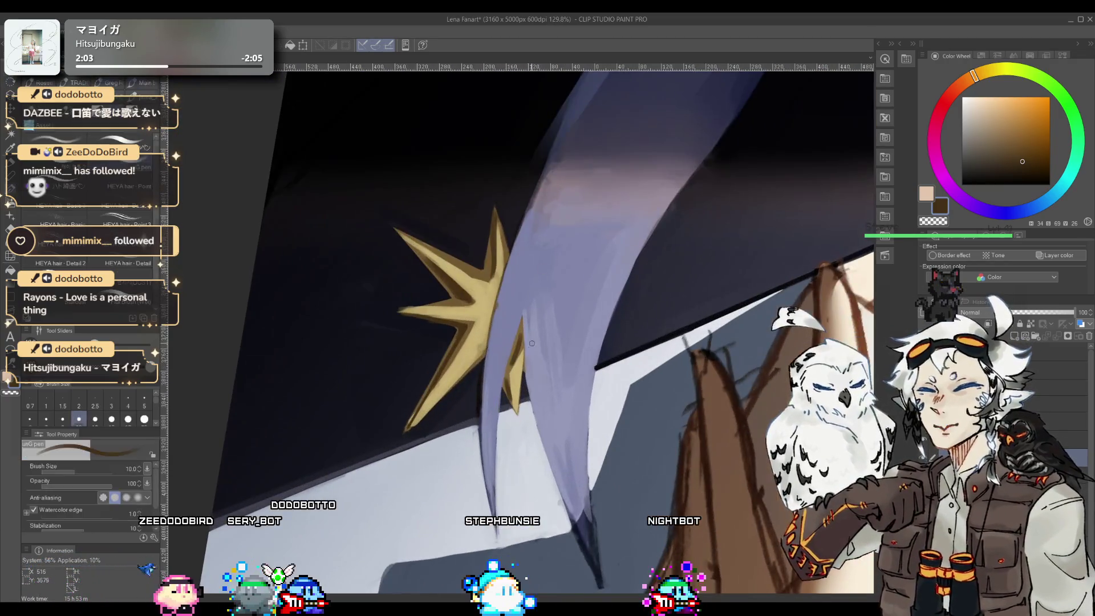
alt+click(516, 342)
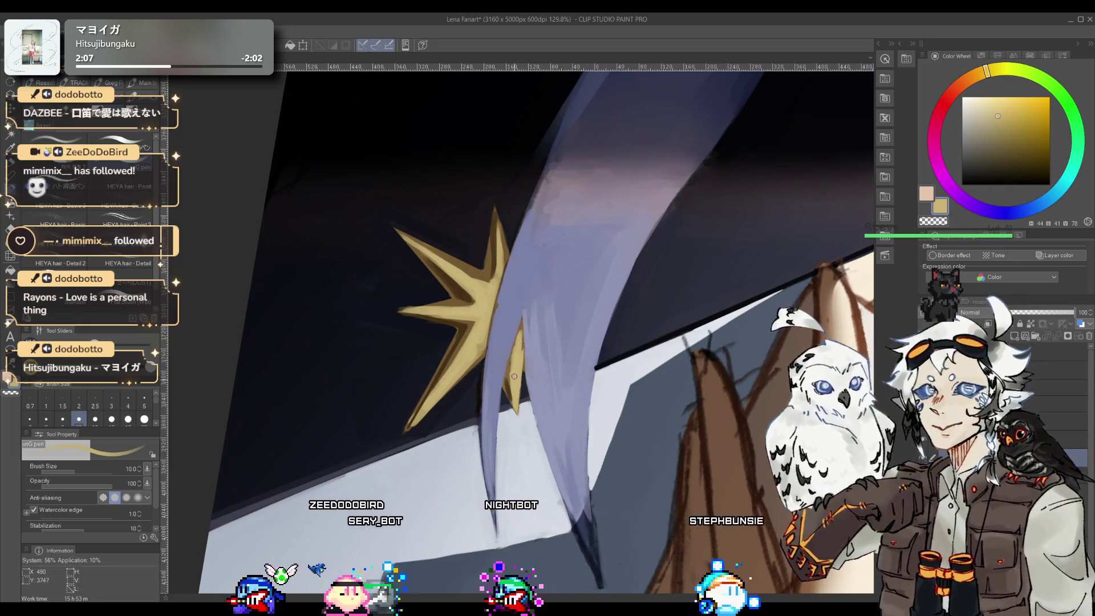
alt+click(520, 345)
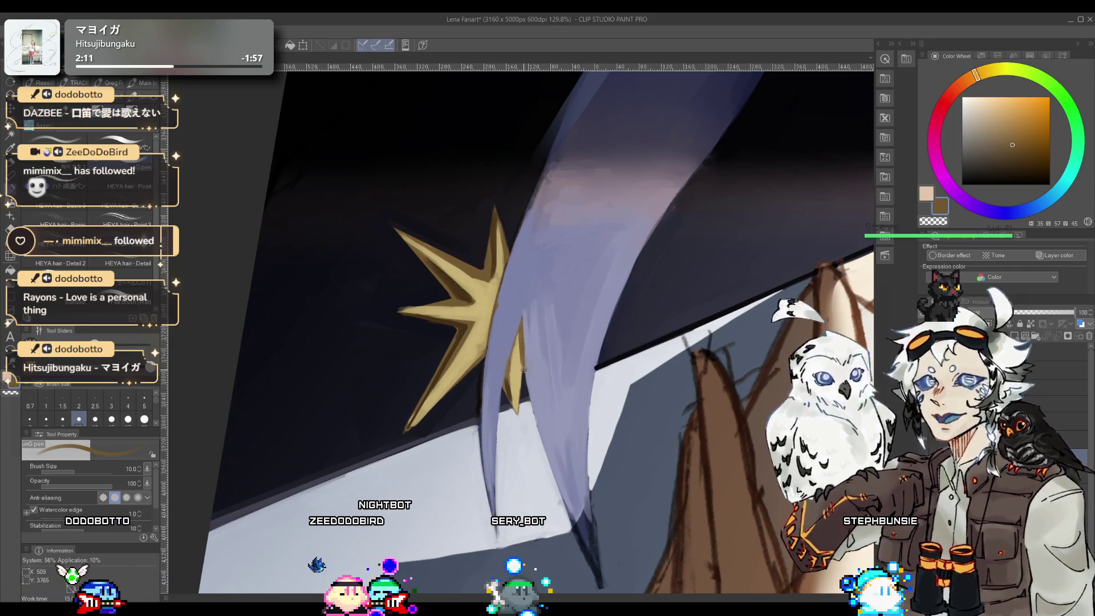
alt+click(519, 362)
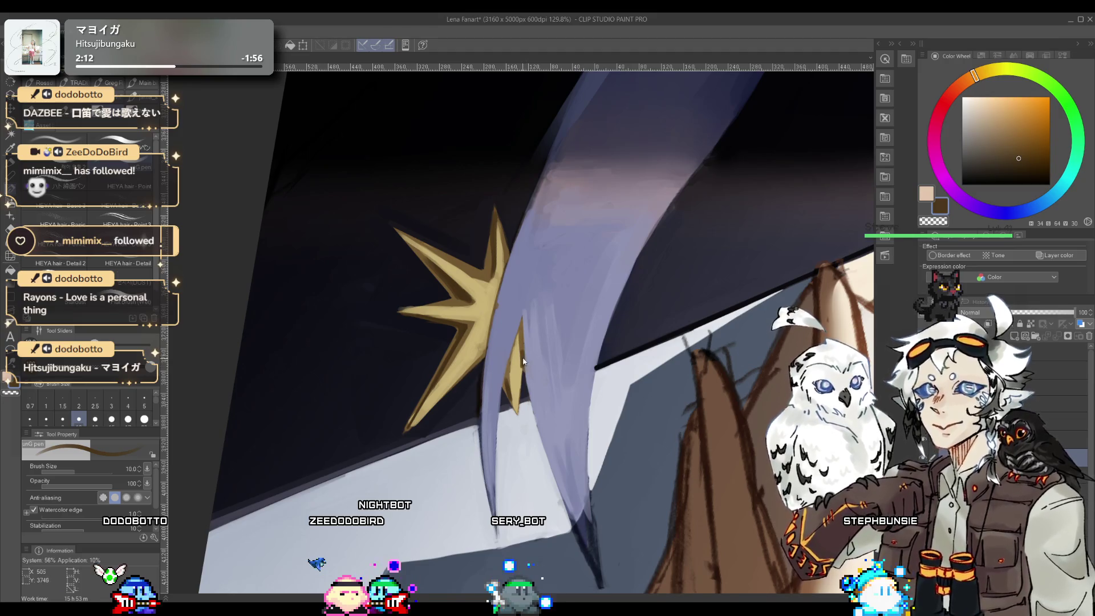
key(m)
scroll(523, 369, up, 4)
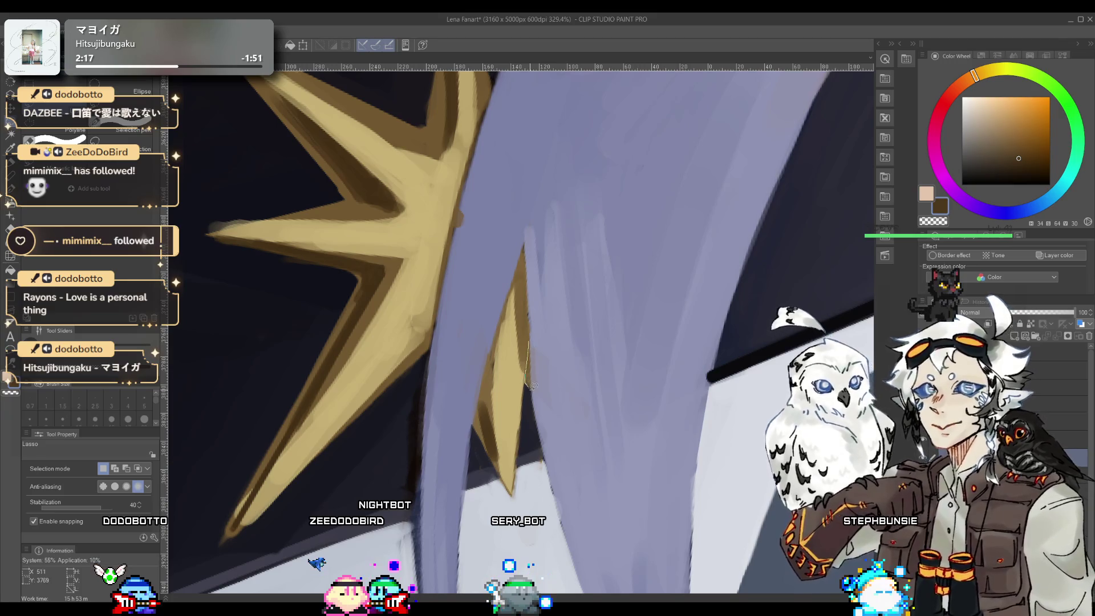
key(p)
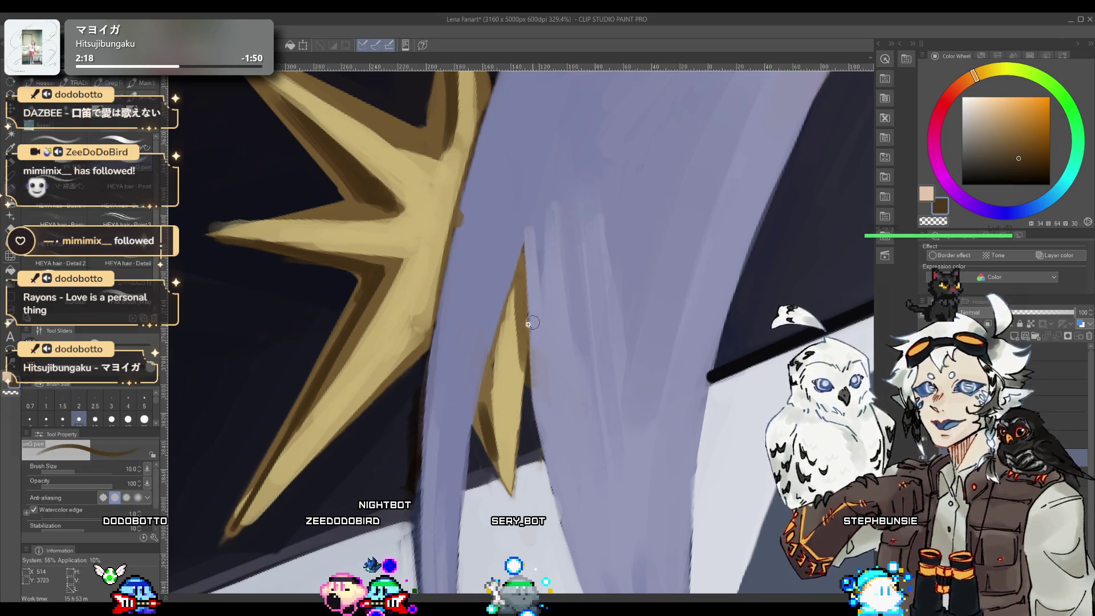
drag(534, 395, 510, 371)
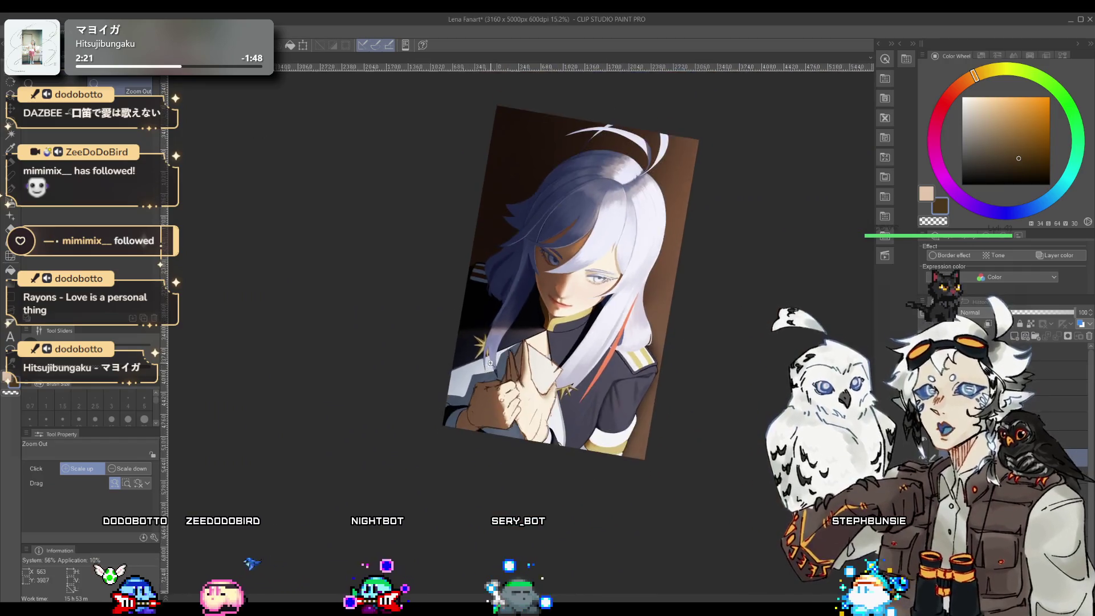
- Repaint the star's shading in darker brown and gold-brown where the hair strand crosses
scroll(472, 360, up, 3)
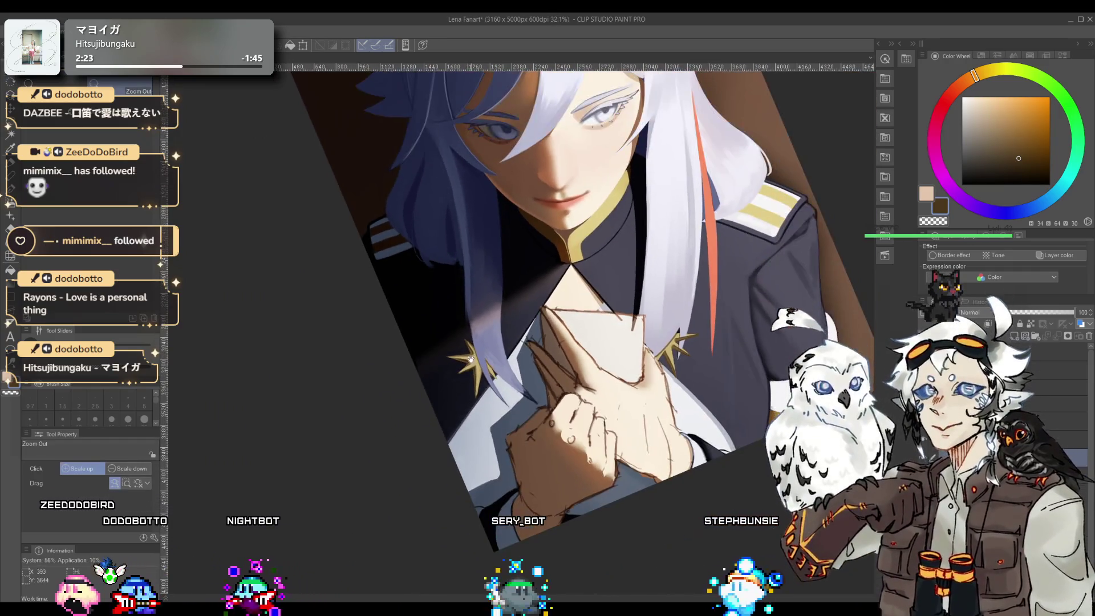
scroll(472, 360, up, 5)
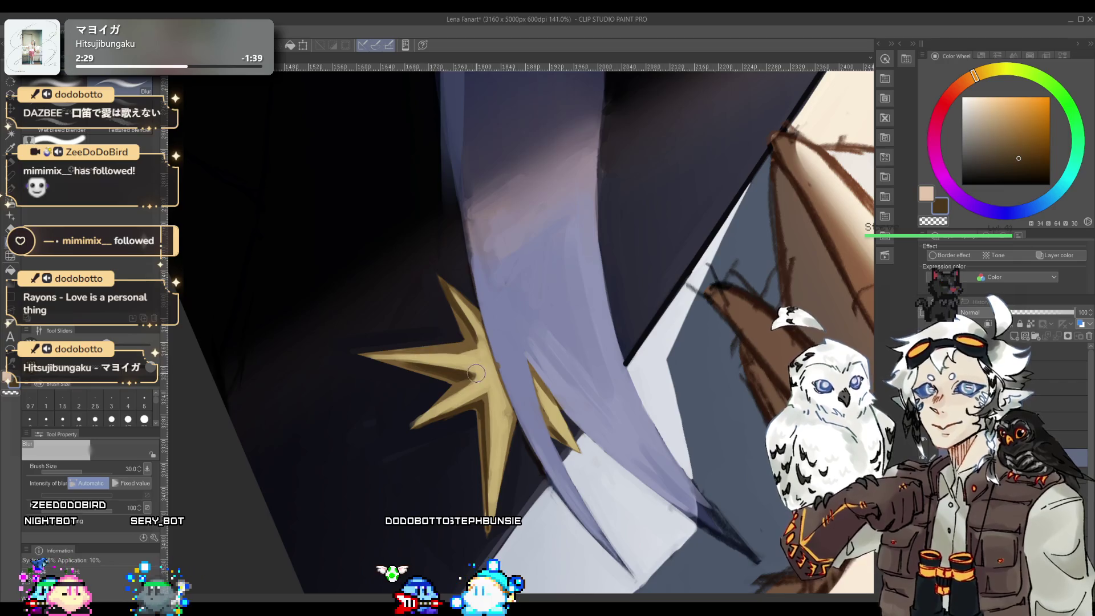
scroll(399, 360, down, 2)
scroll(444, 379, up, 2)
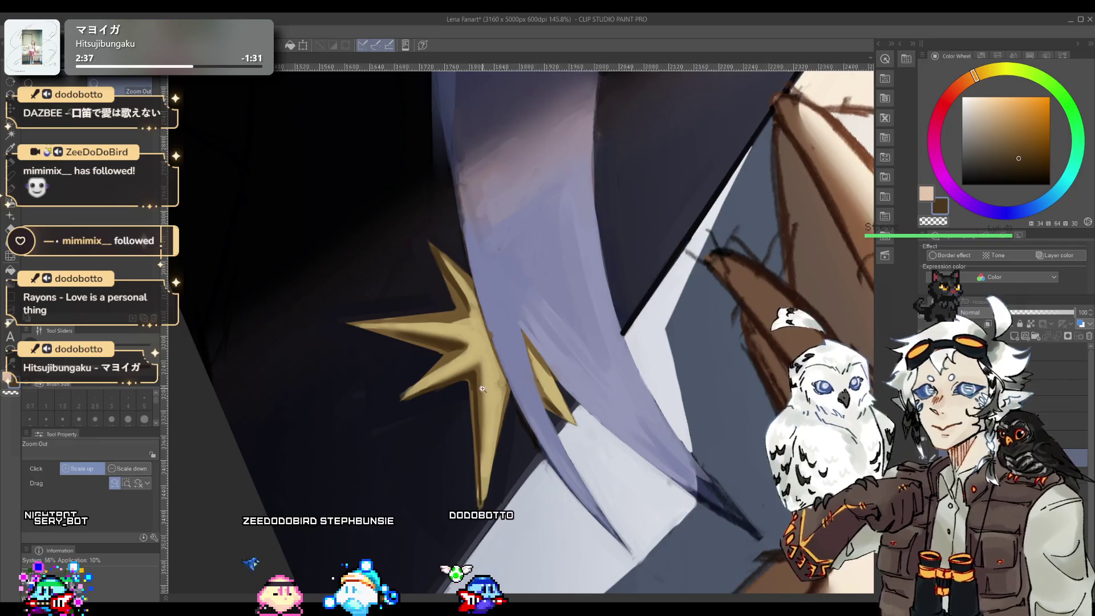
ctrl+alt+click(467, 410)
scroll(456, 393, up, 5)
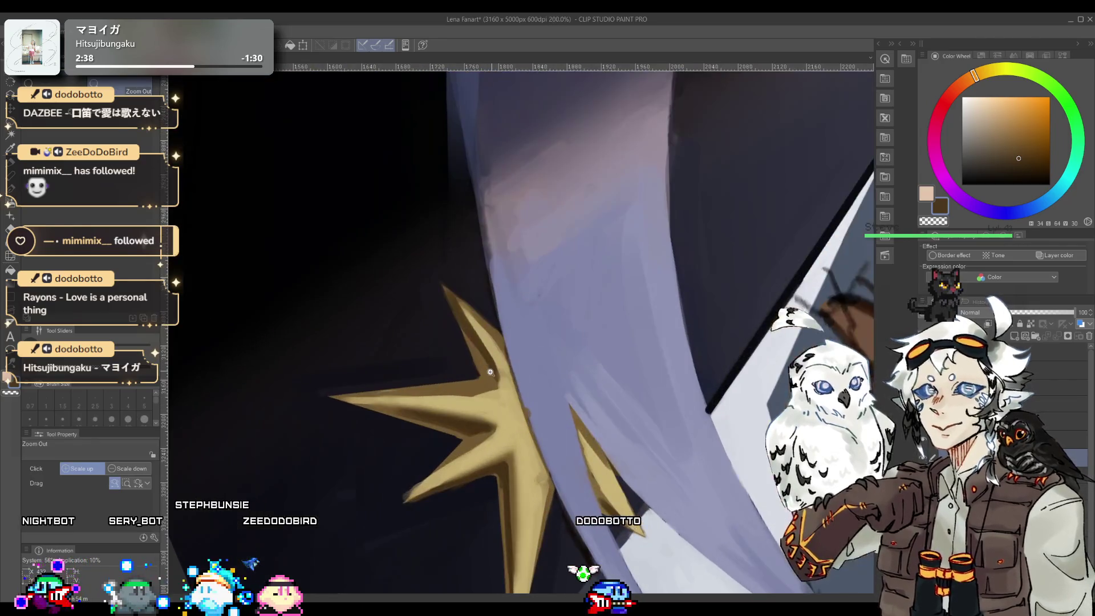
alt+click(456, 380)
alt+click(410, 385)
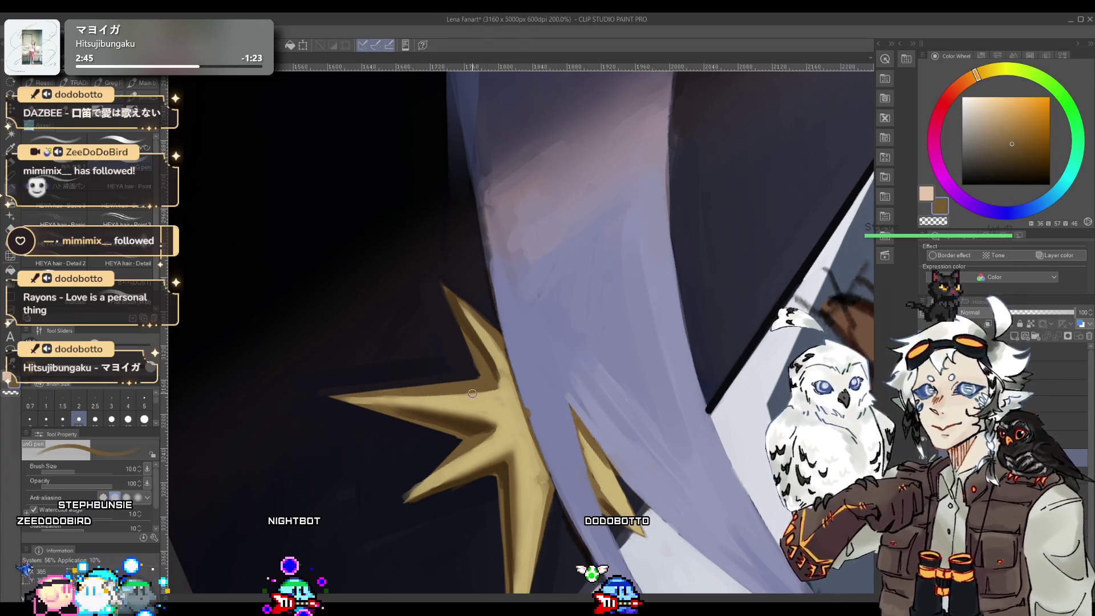
- Touch up the uniform around the star with dark purple from a rotated view
drag(472, 393, 558, 390)
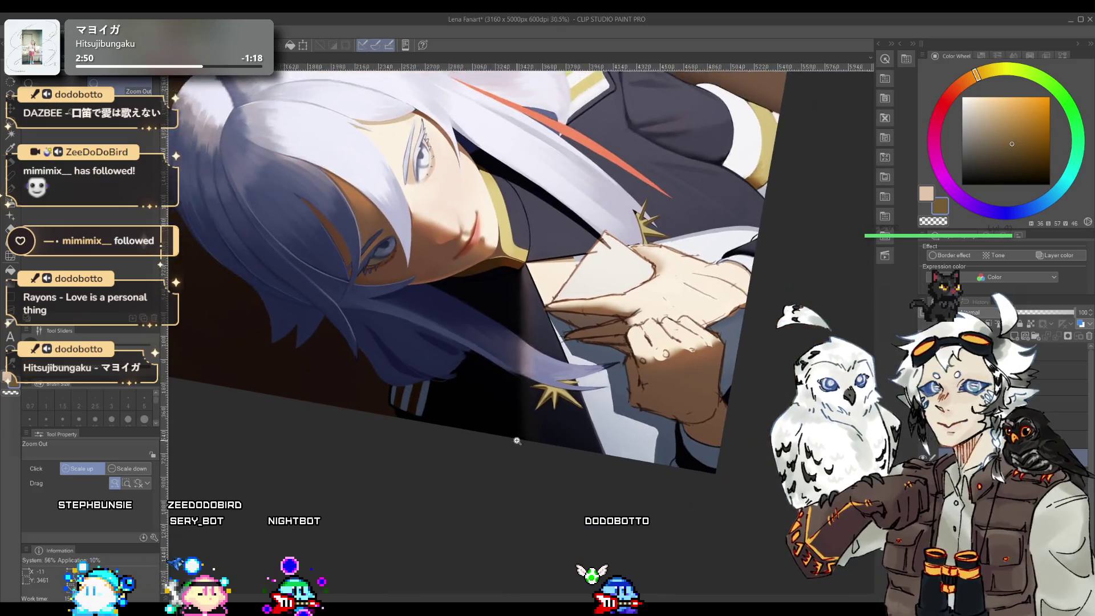
alt+click(578, 358)
scroll(576, 365, up, 1)
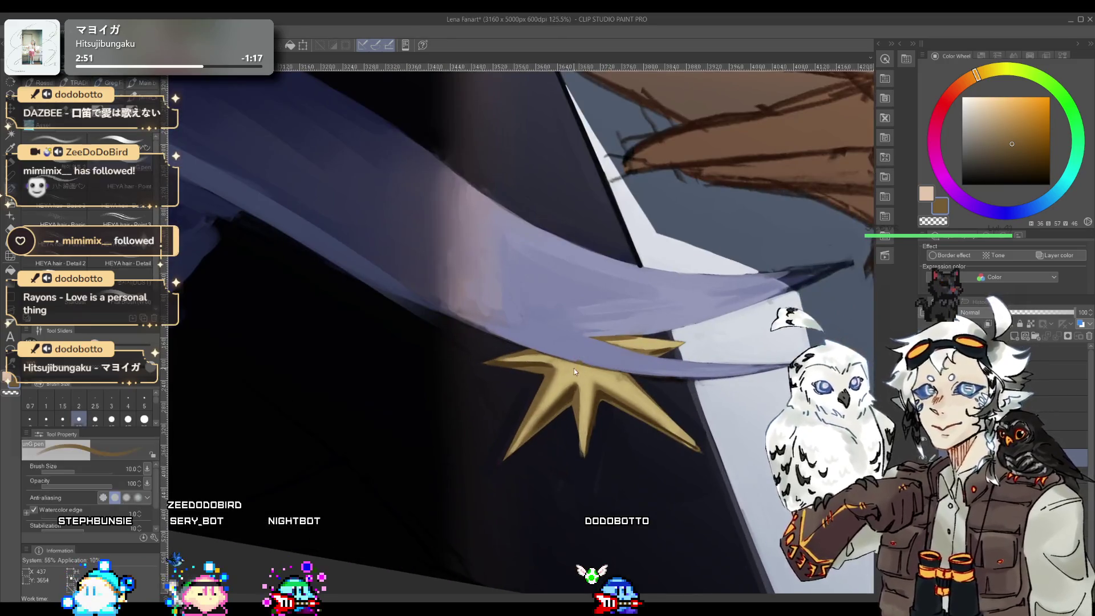
scroll(562, 387, up, 2)
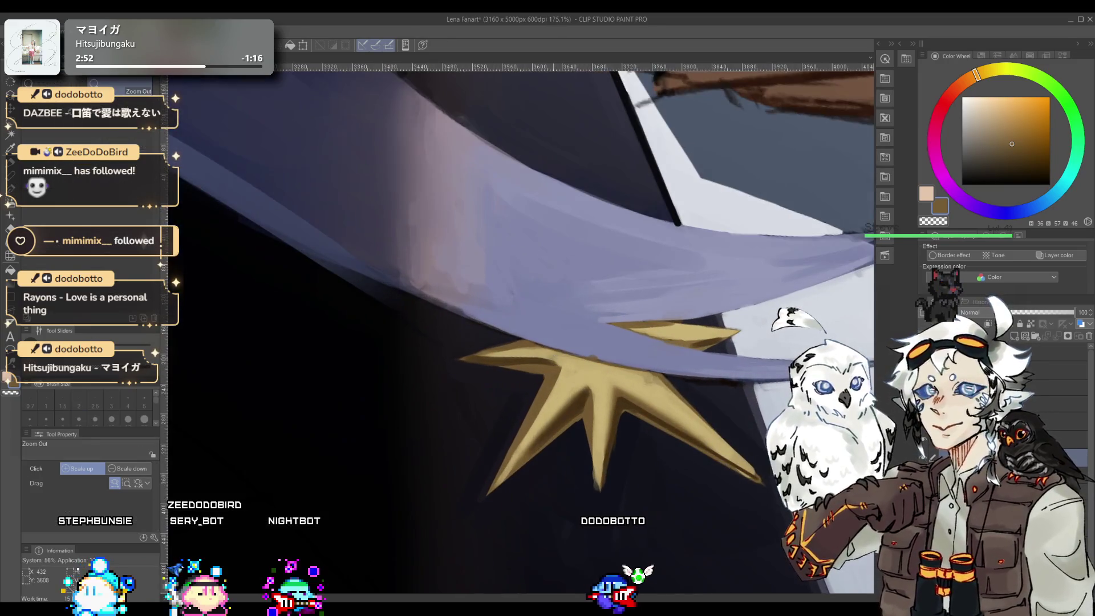
alt+click(501, 399)
alt+click(505, 422)
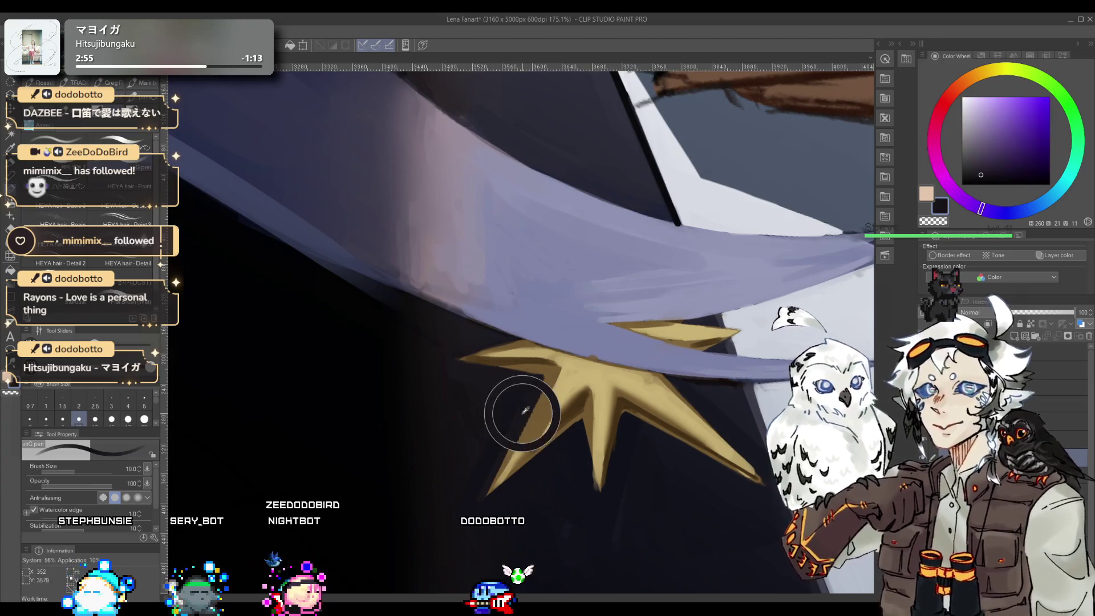
alt+click(496, 427)
drag(497, 427, 409, 410)
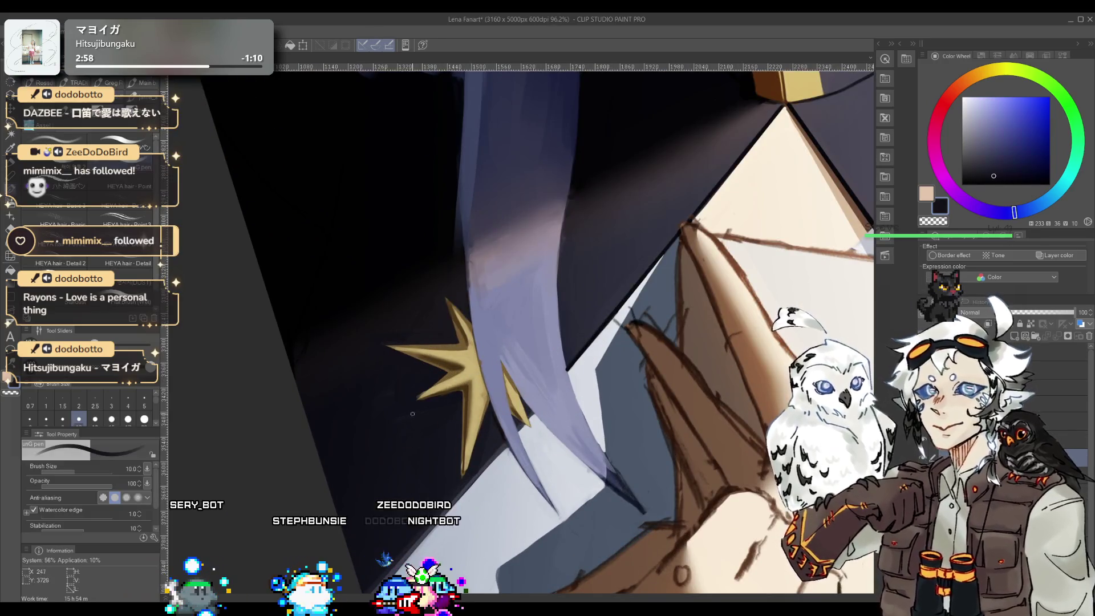
- Paint the navy uniform around the star's points with sampled navy tones at brush sizes 6–30
key(bracketright)
key(bracketright)
key(bracketright)
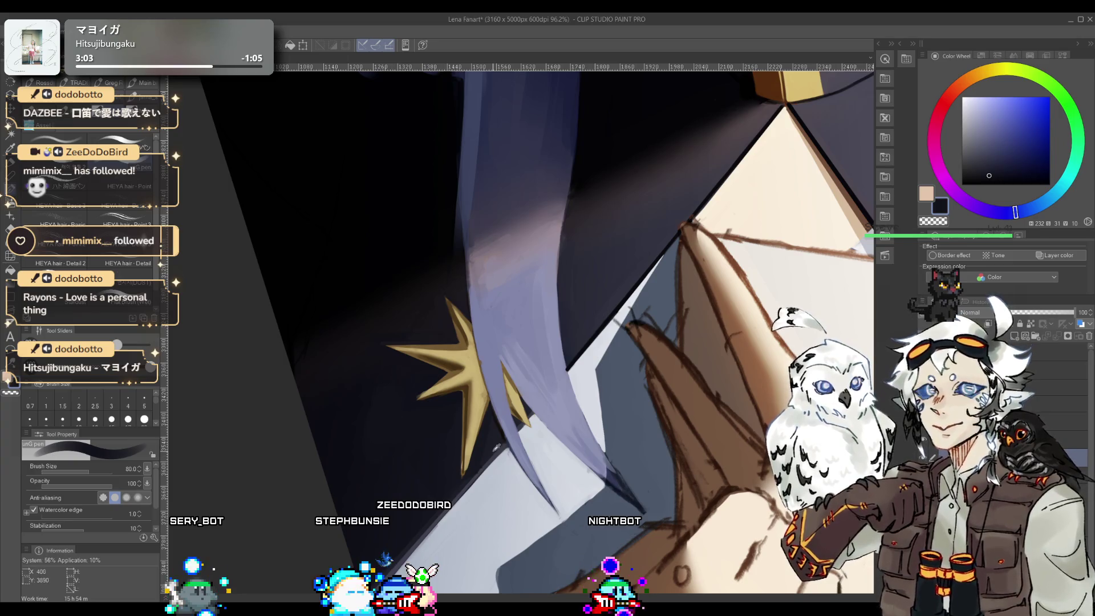
alt+click(496, 448)
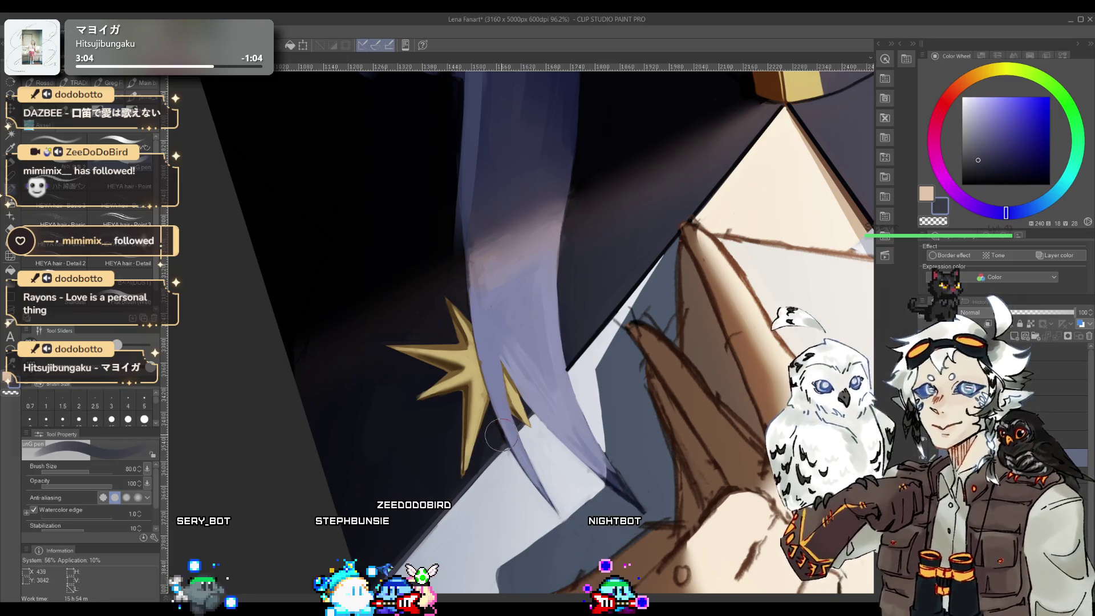
key(bracketleft)
key(bracketleft)
key(bracketleft)
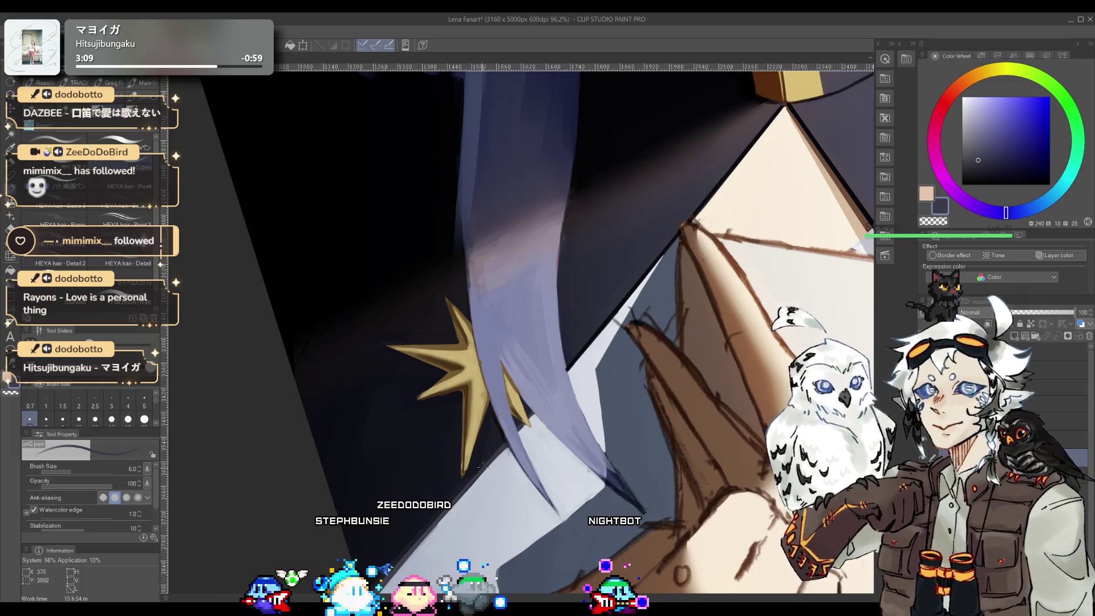
alt+click(490, 414)
key(bracketright)
key(bracketright)
key(bracketright)
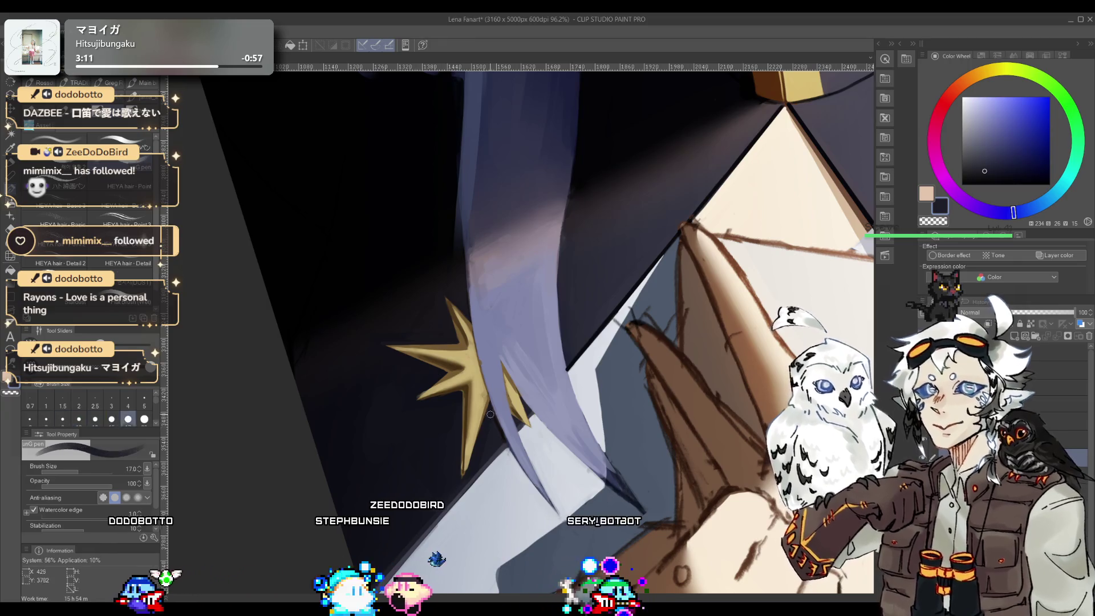
key(bracketright)
key(bracketright)
key(bracketright)
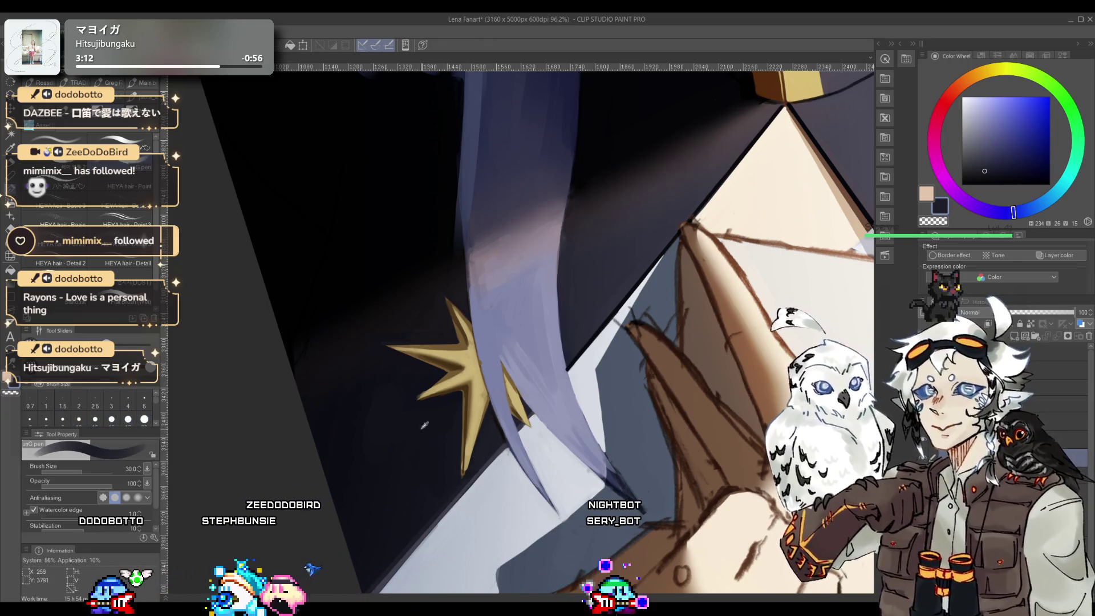
alt+click(432, 378)
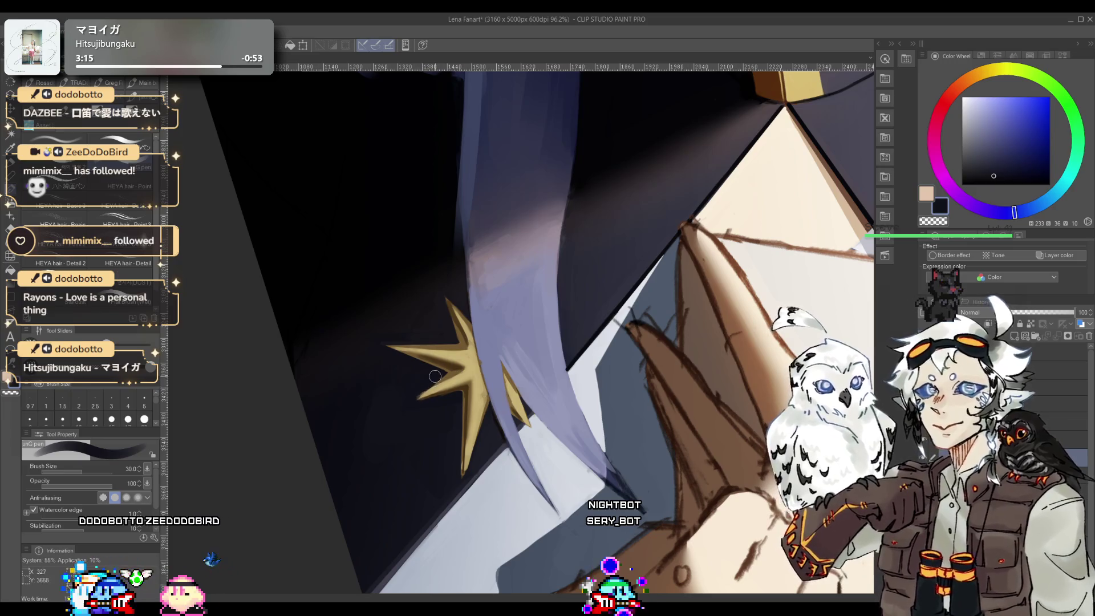
alt+click(462, 369)
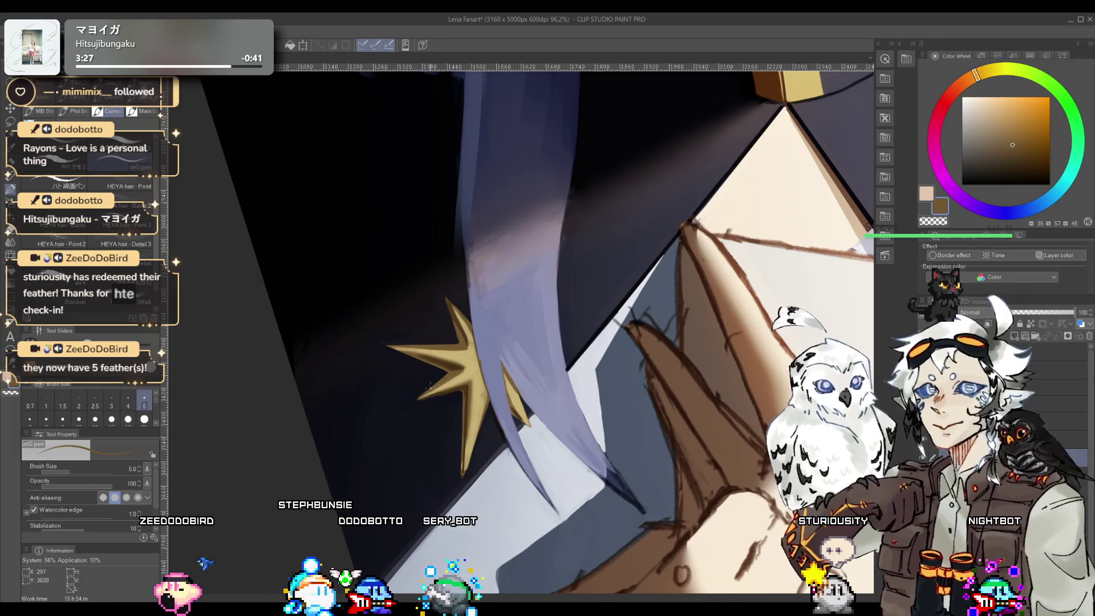
alt+click(427, 382)
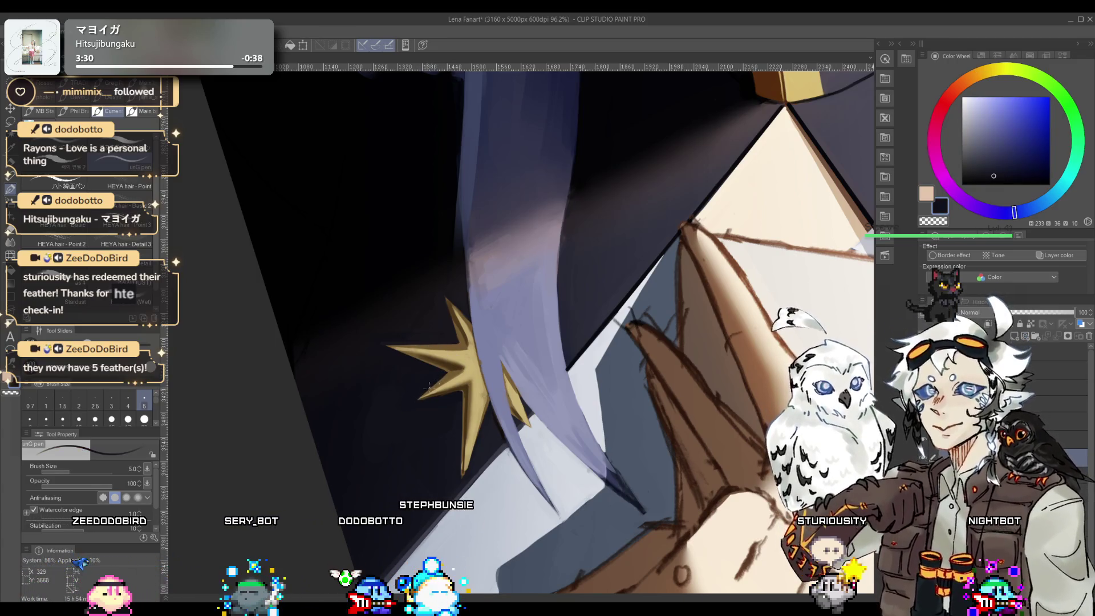
- Repaint the star's points in sampled tan and the crossing hair strand in lavender blue
scroll(429, 386, up, 5)
drag(429, 386, 535, 382)
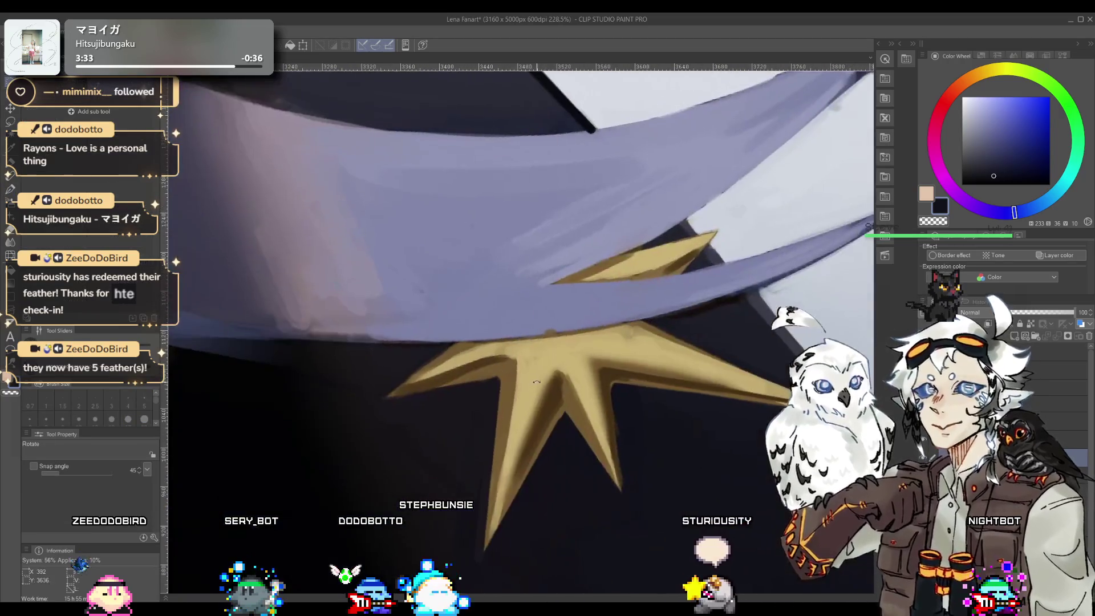
key(p)
alt+click(546, 405)
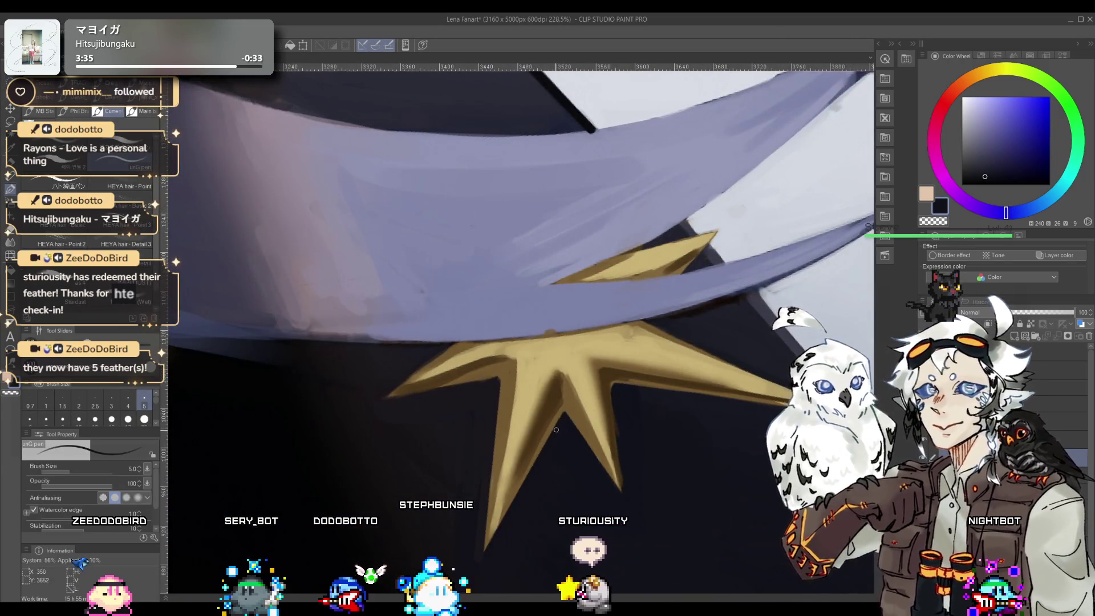
alt+click(497, 375)
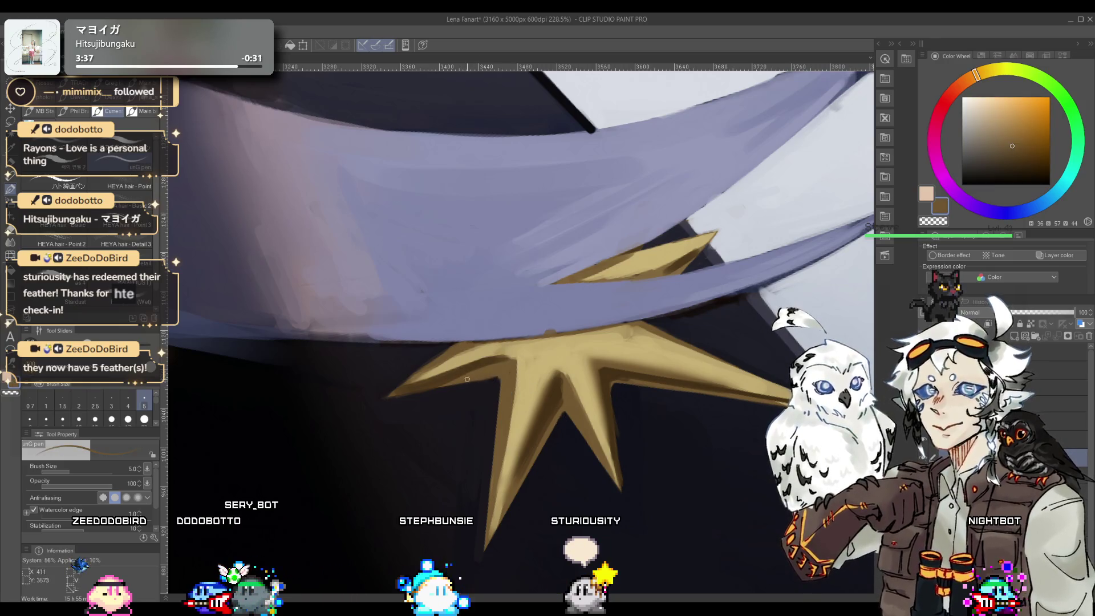
alt+click(505, 386)
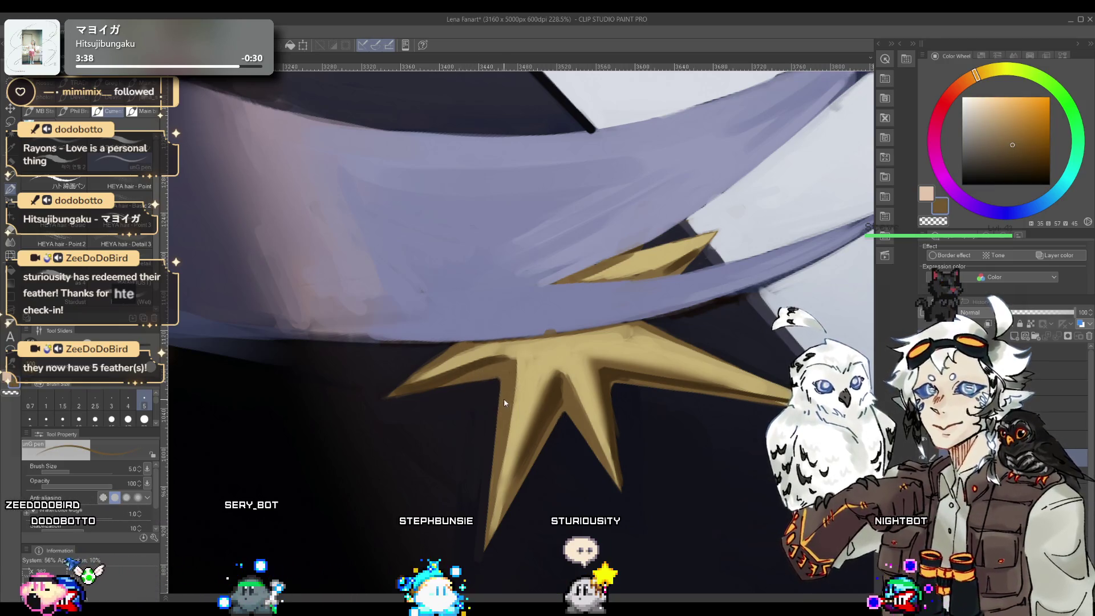
mouse_move(505, 442)
mouse_down()
mouse_move(596, 376)
mouse_move(570, 320)
mouse_up()
alt+click(559, 297)
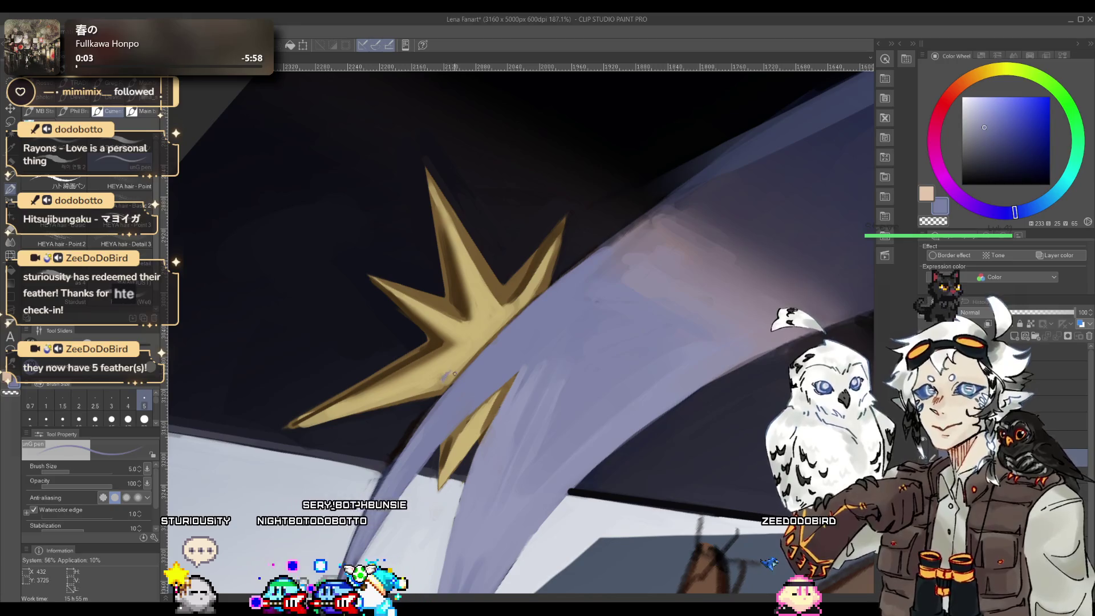
- Rotate the view about 45 degrees and repaint the star's points in light gold and darker brown
key(r)
mouse_move(594, 329)
mouse_down()
mouse_move(565, 277)
mouse_move(507, 394)
mouse_up()
alt+click(506, 394)
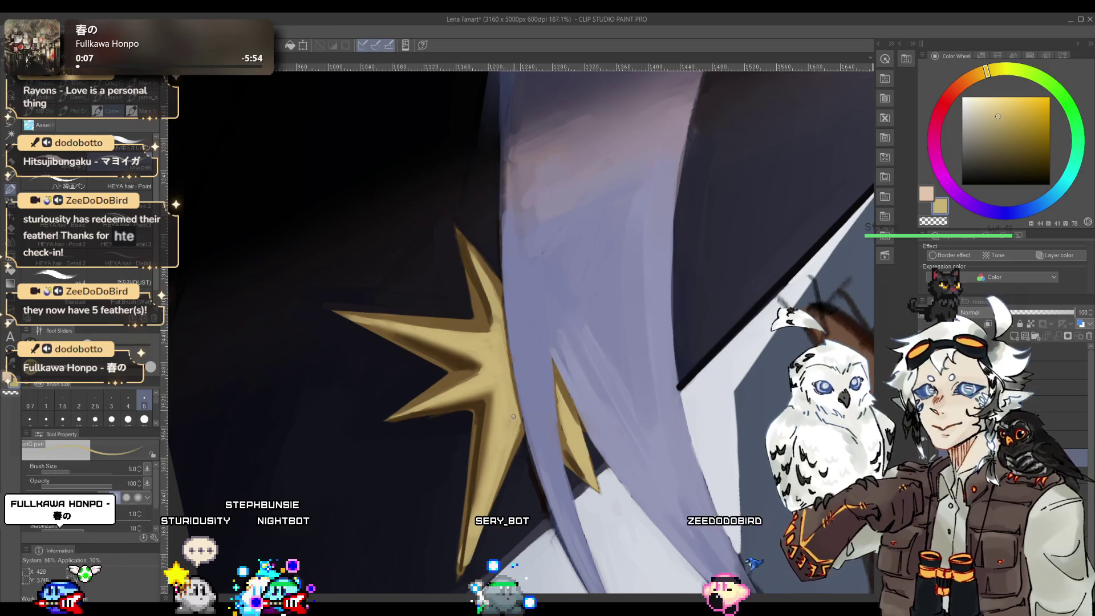
alt+click(569, 459)
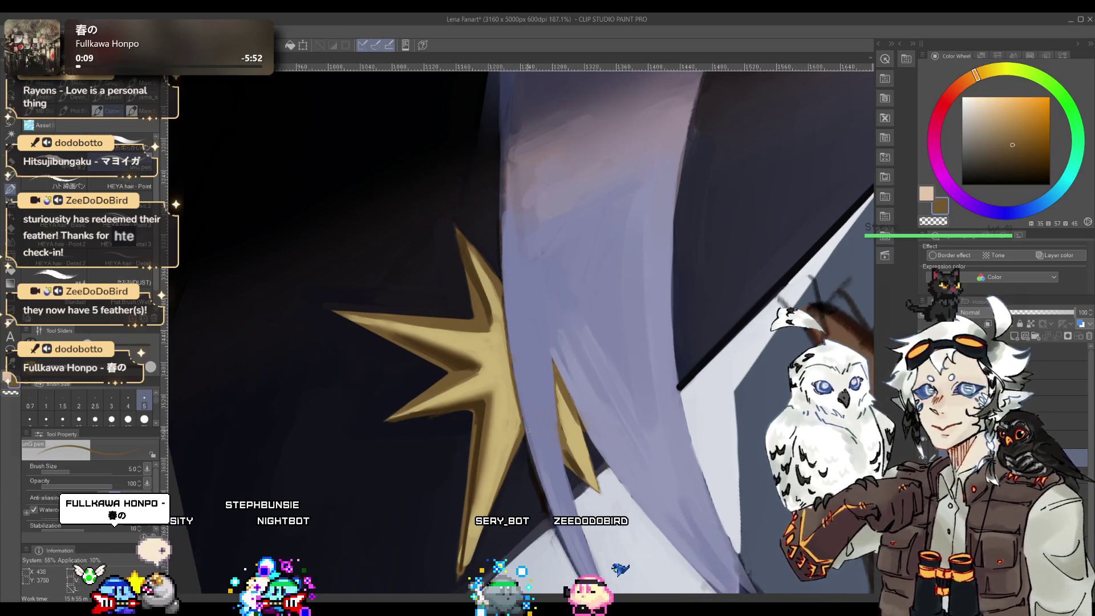
alt+click(567, 436)
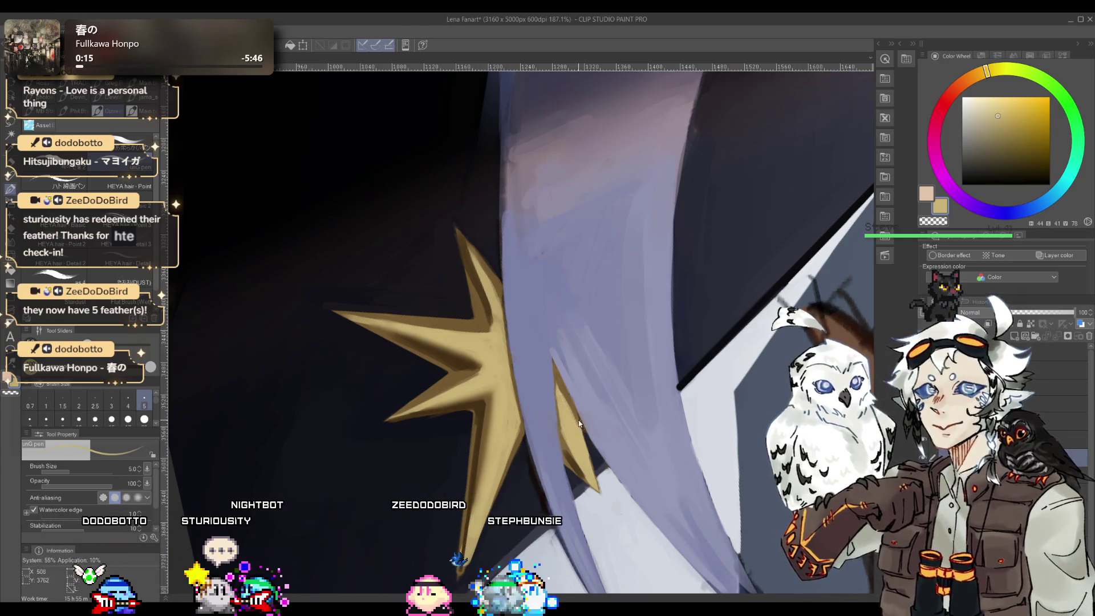
alt+click(574, 418)
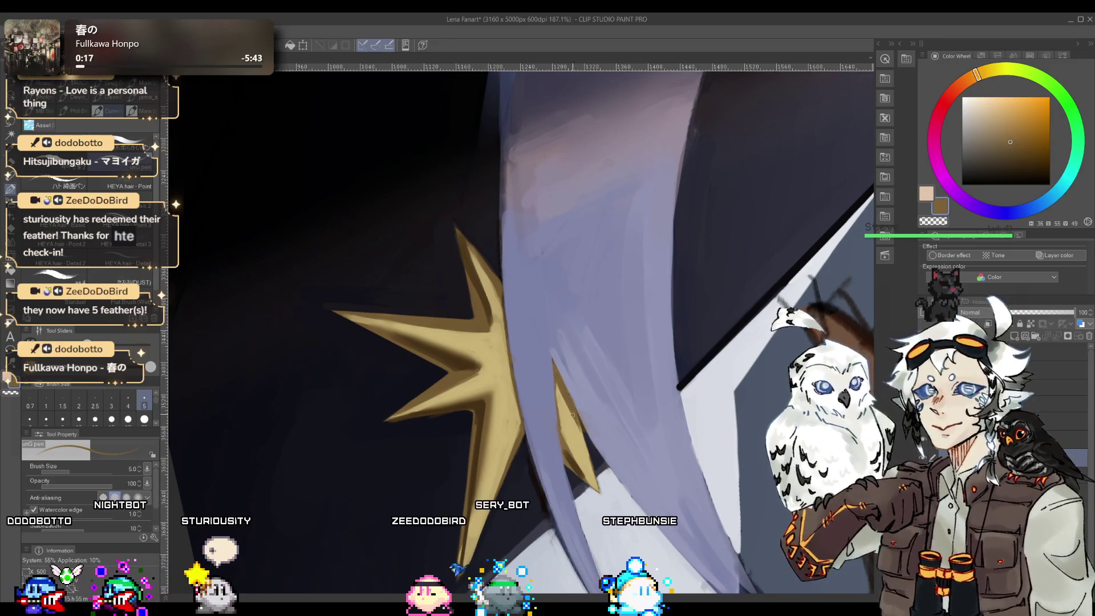
alt+click(560, 403)
alt+click(557, 379)
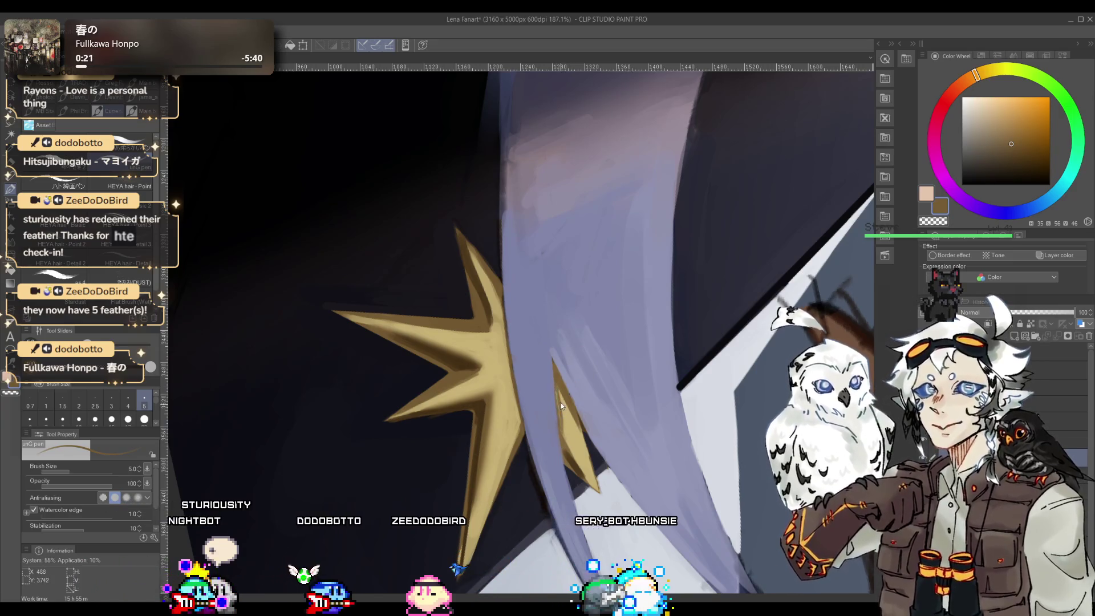
- Trim the star's edges with dark navy, tapering its left point to a sharp tip
scroll(555, 373, down, 8)
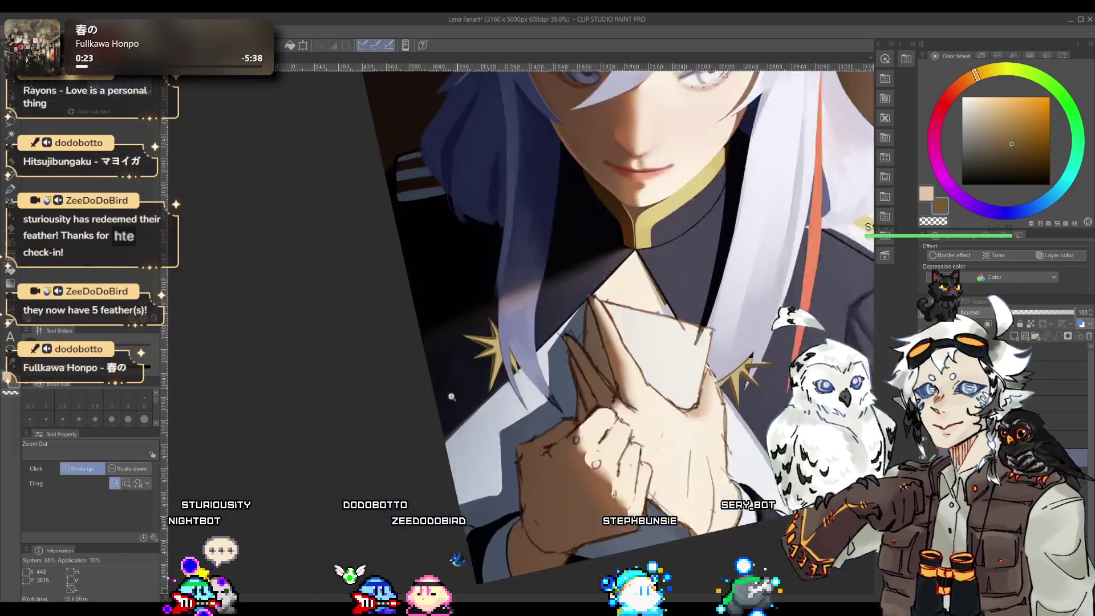
mouse_move(554, 373)
mouse_down()
mouse_move(581, 240)
mouse_move(628, 361)
mouse_up()
scroll(581, 241, up, 8)
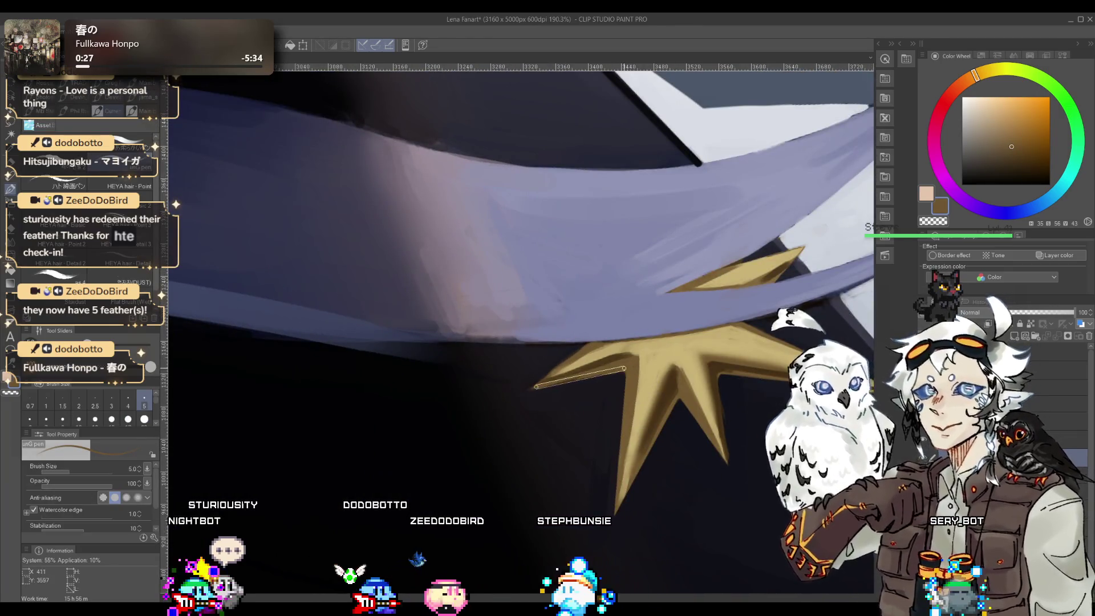
alt+click(623, 374)
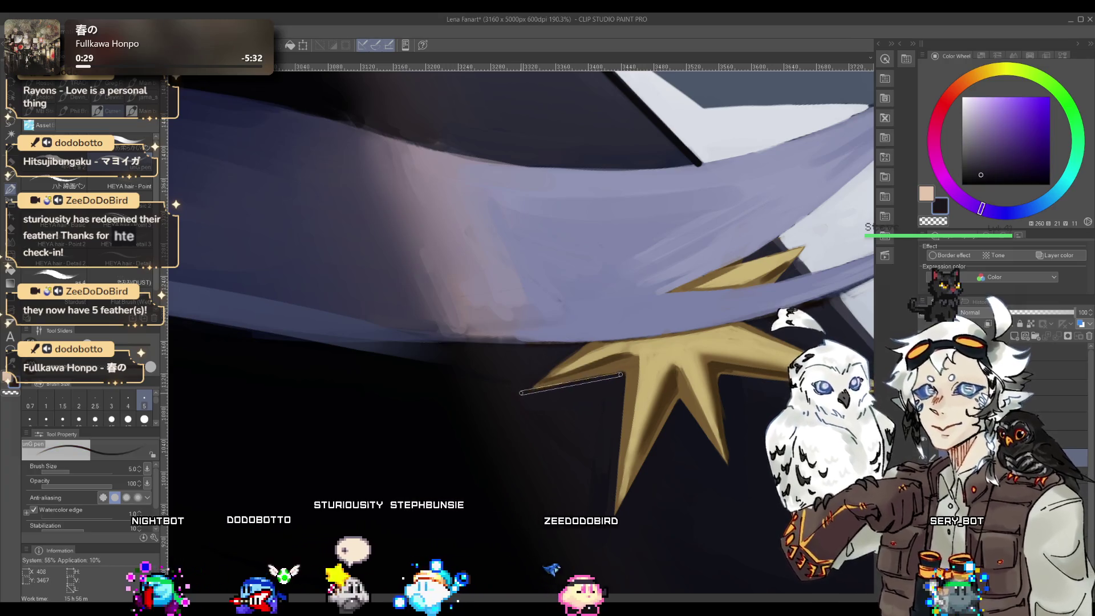
alt+click(608, 345)
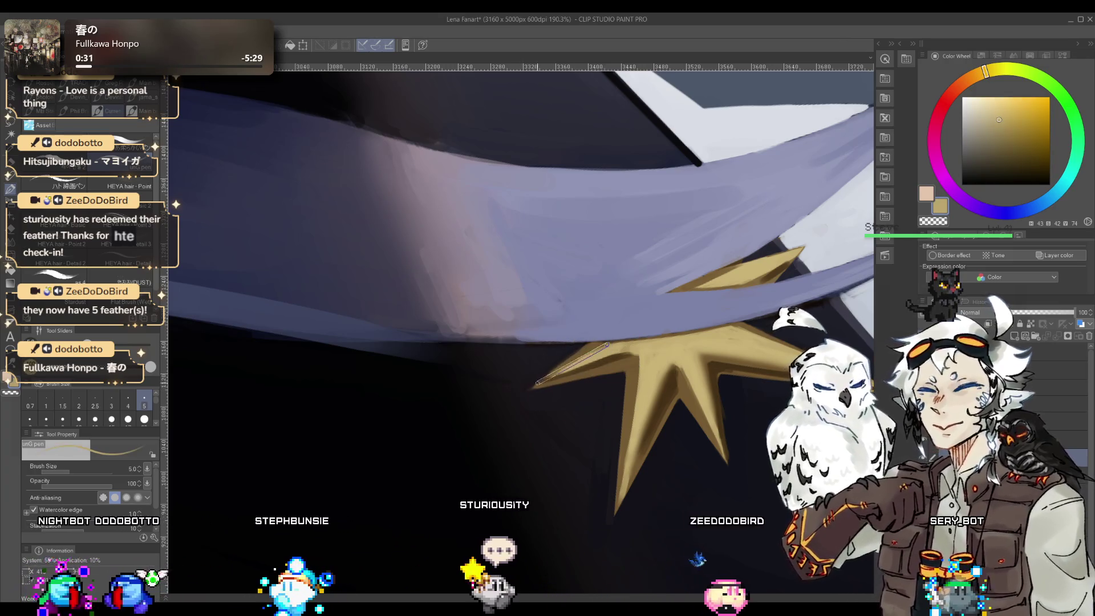
alt+click(529, 383)
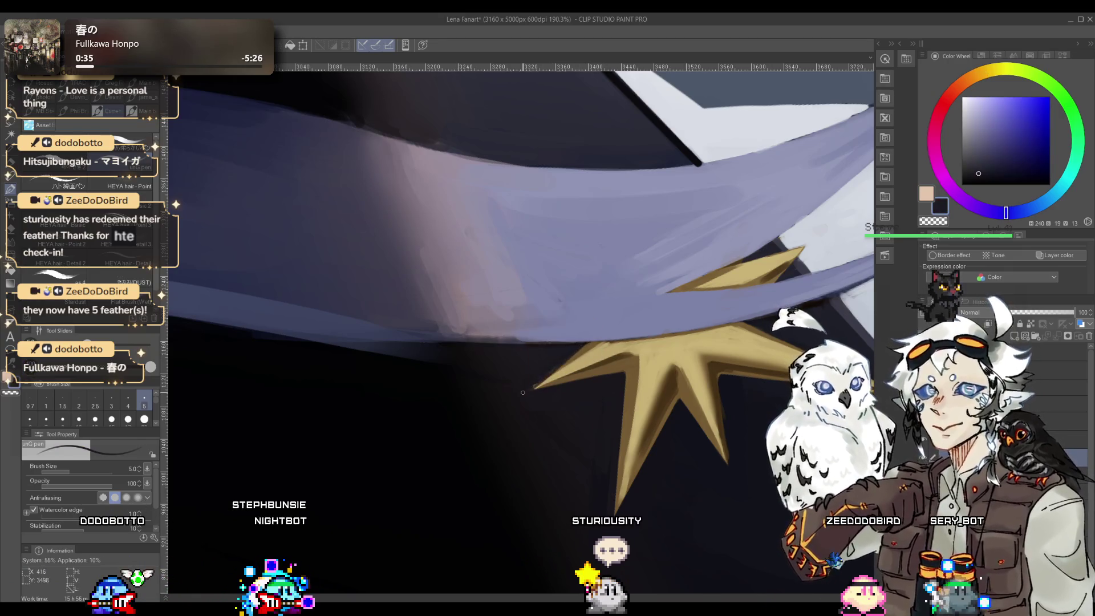
drag(525, 386, 476, 449)
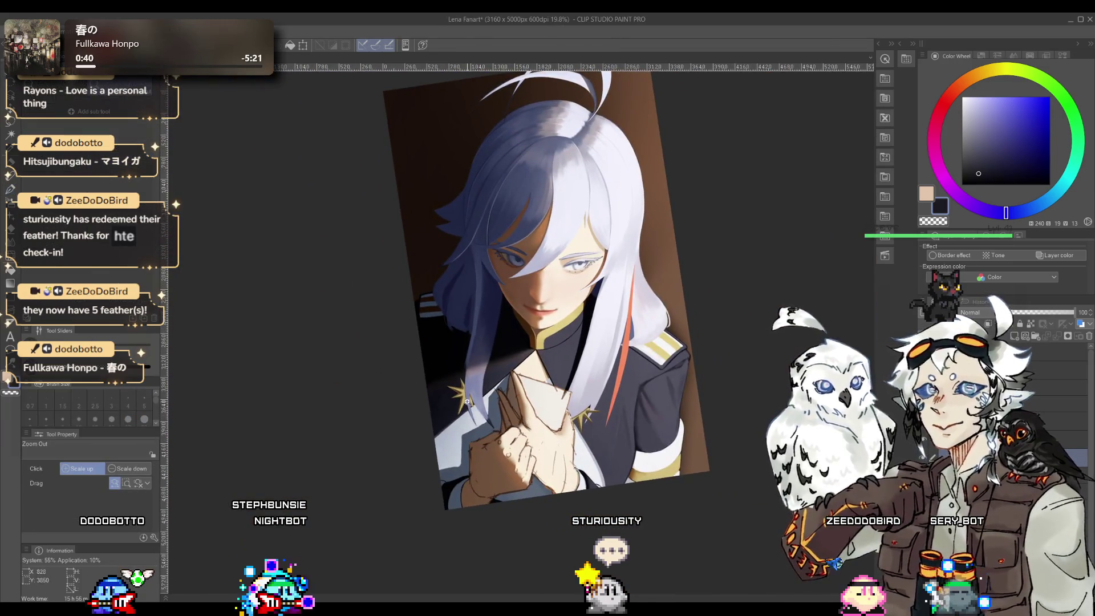
drag(466, 401, 425, 403)
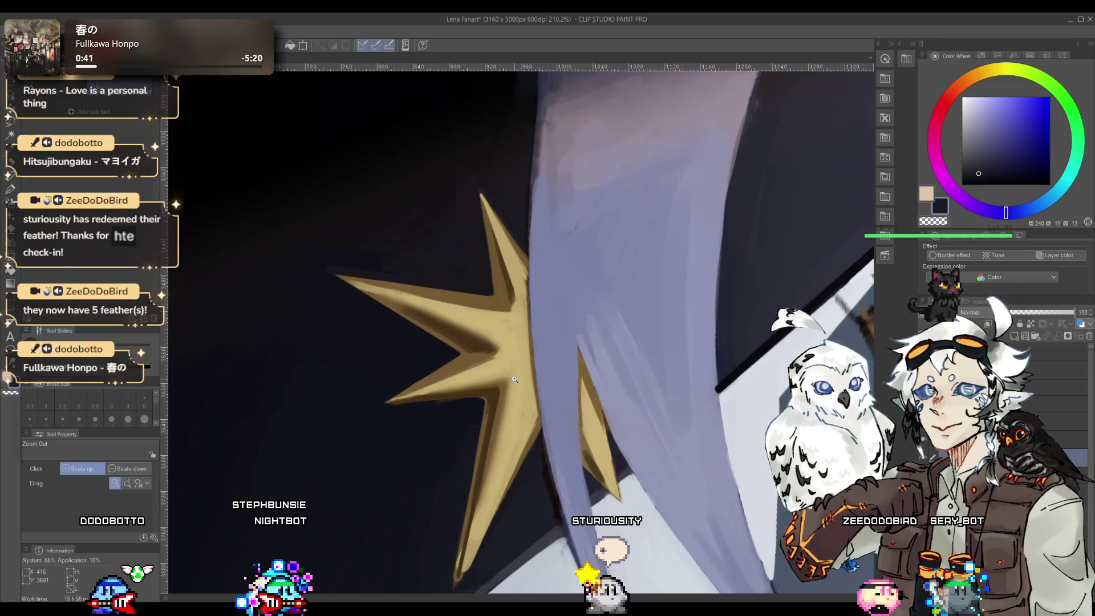
alt+click(425, 404)
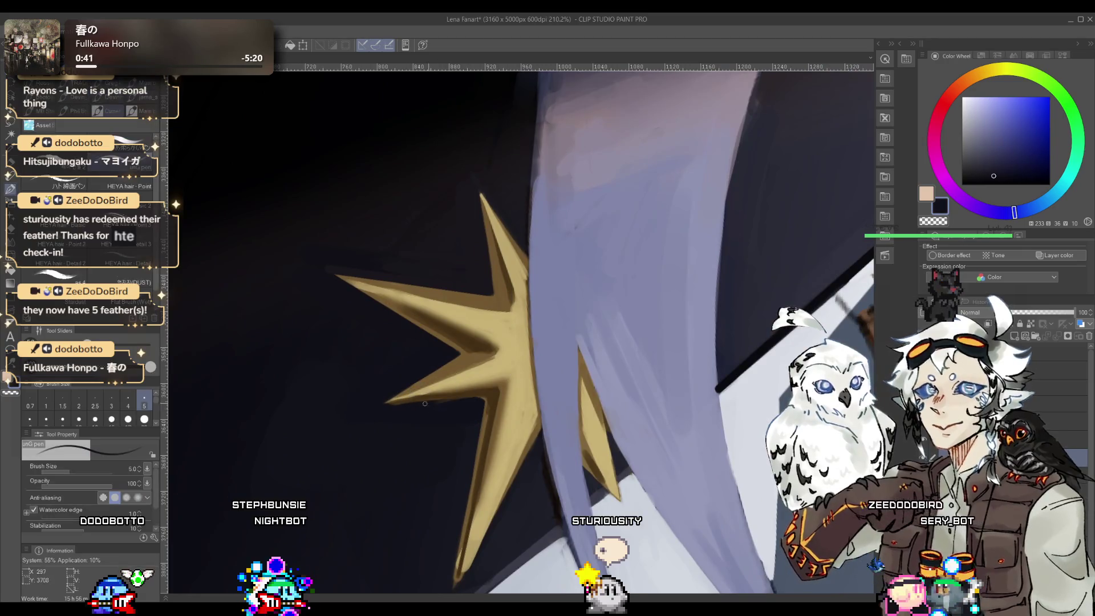
- Enlarge the brush to size 17 and shade the right-hand gold spikes with tan-brown
alt+click(489, 392)
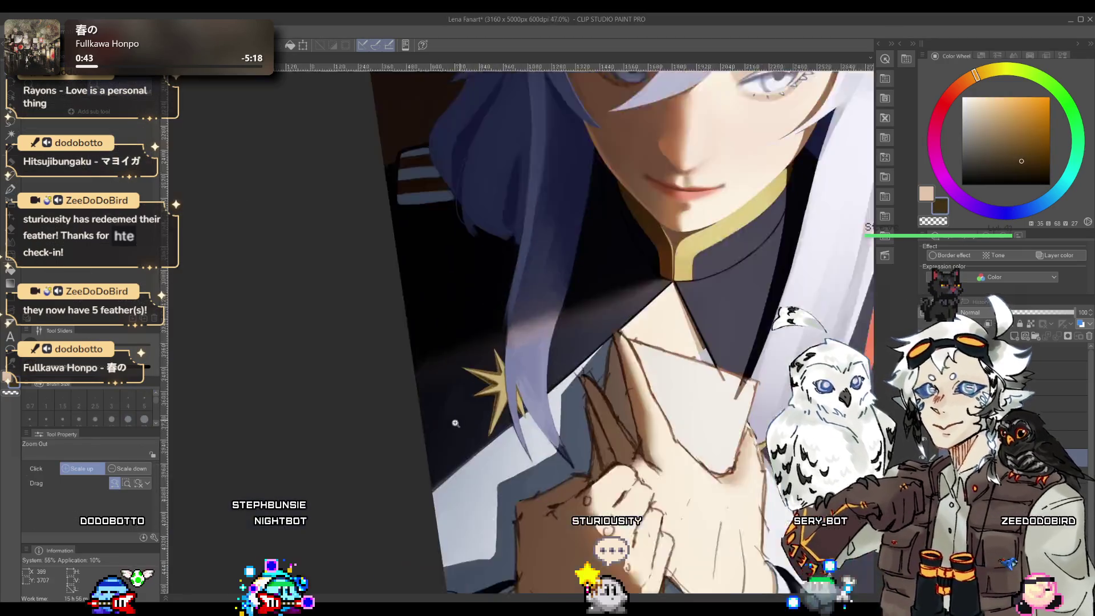
drag(489, 392, 572, 395)
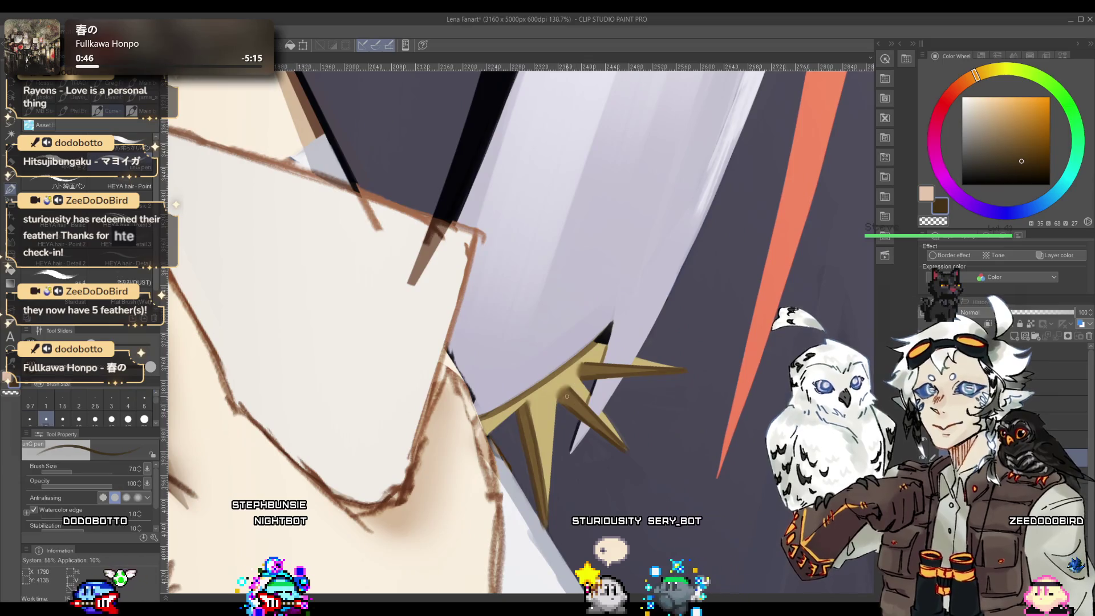
key(bracketright)
key(bracketright)
key(bracketright)
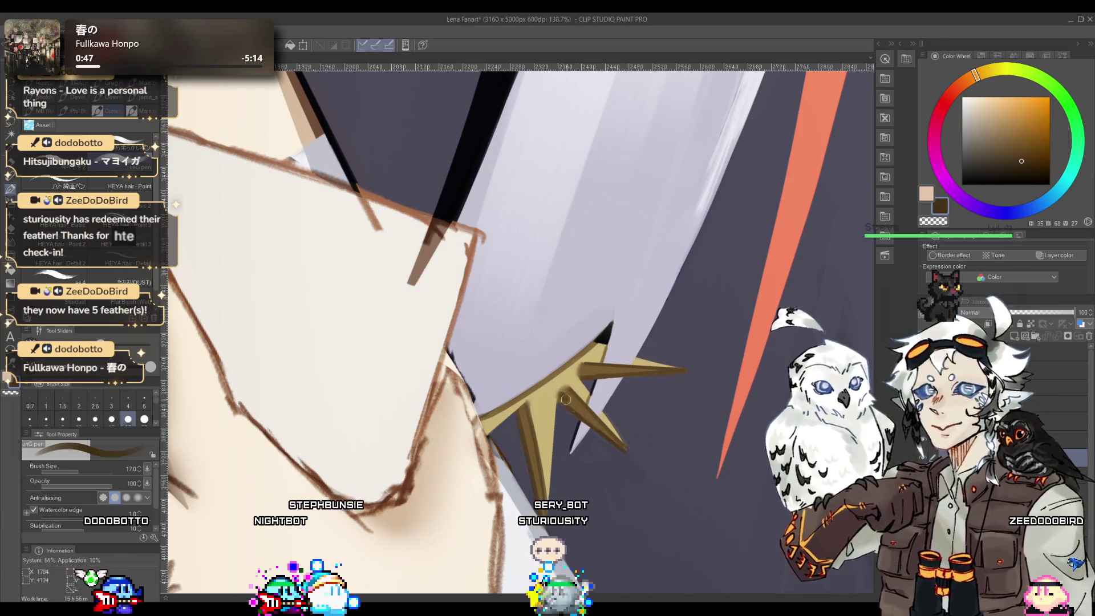
alt+click(570, 395)
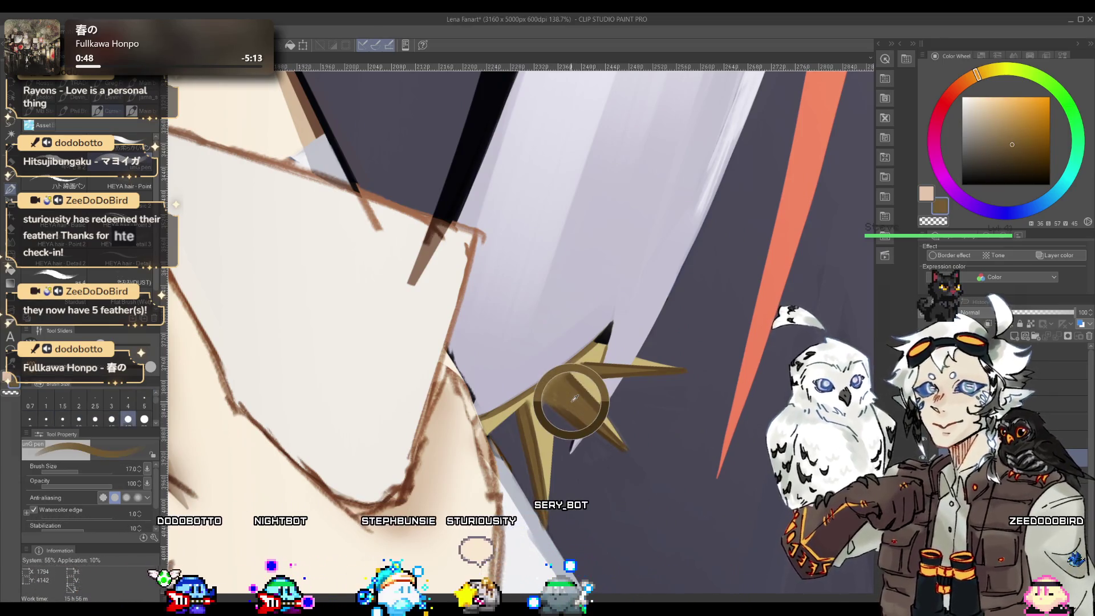
alt+click(529, 417)
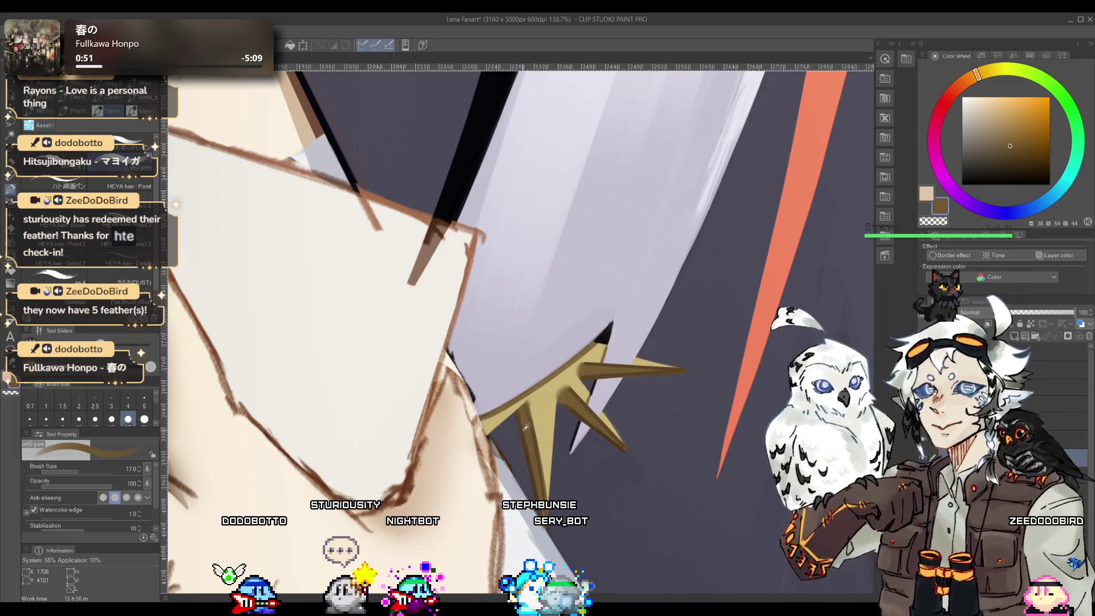
alt+click(524, 422)
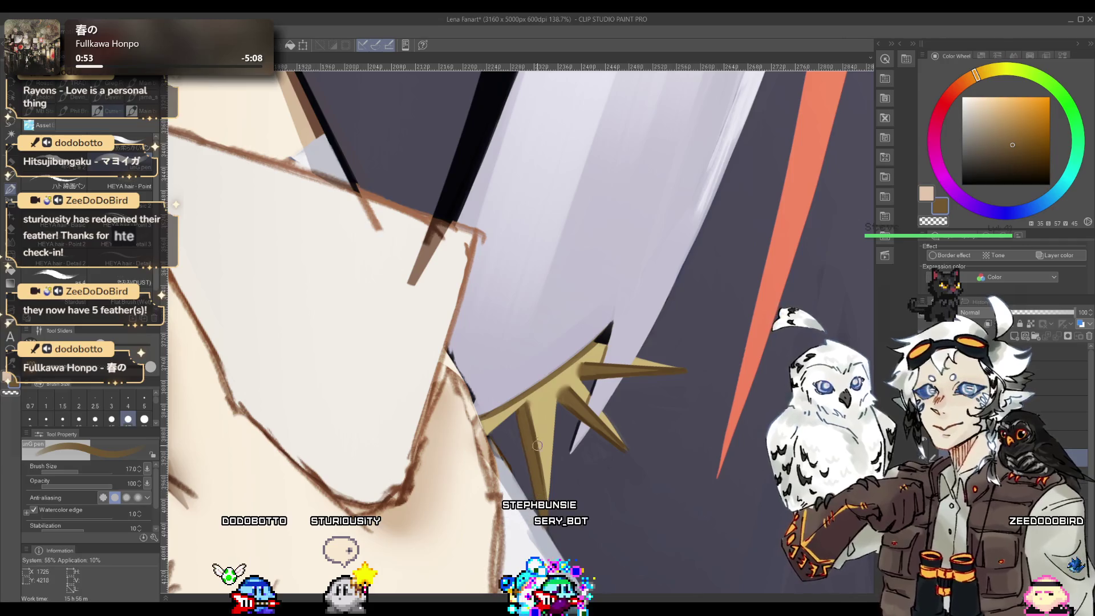
- Add darker brown-gold shading along each spike, including a straight Shift-click stroke
scroll(541, 495, down, 3)
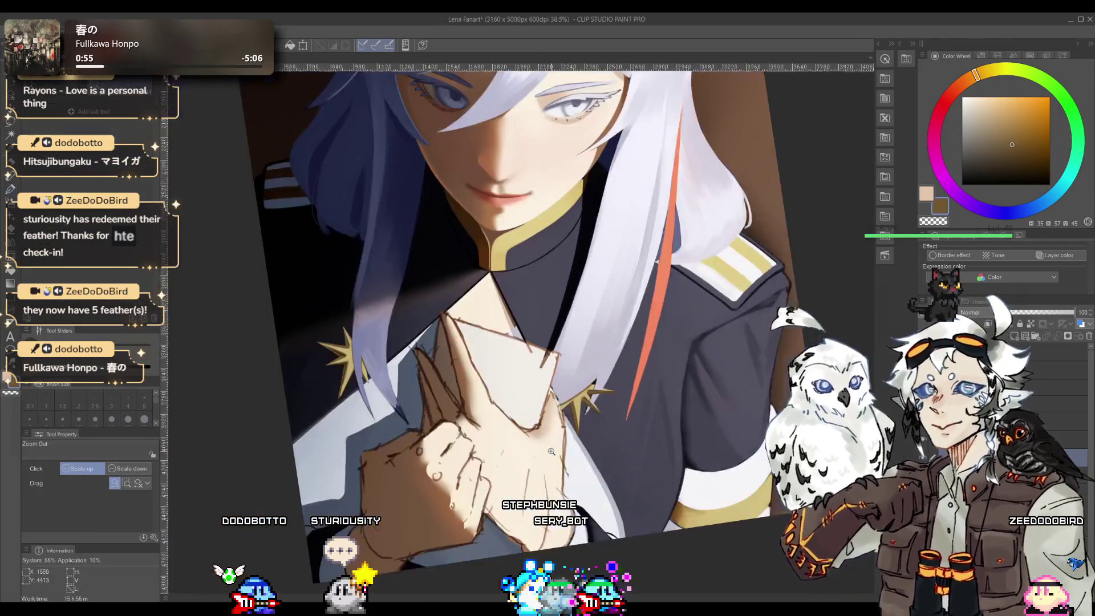
scroll(439, 351, up, 2)
alt+click(439, 351)
scroll(439, 351, down, 5)
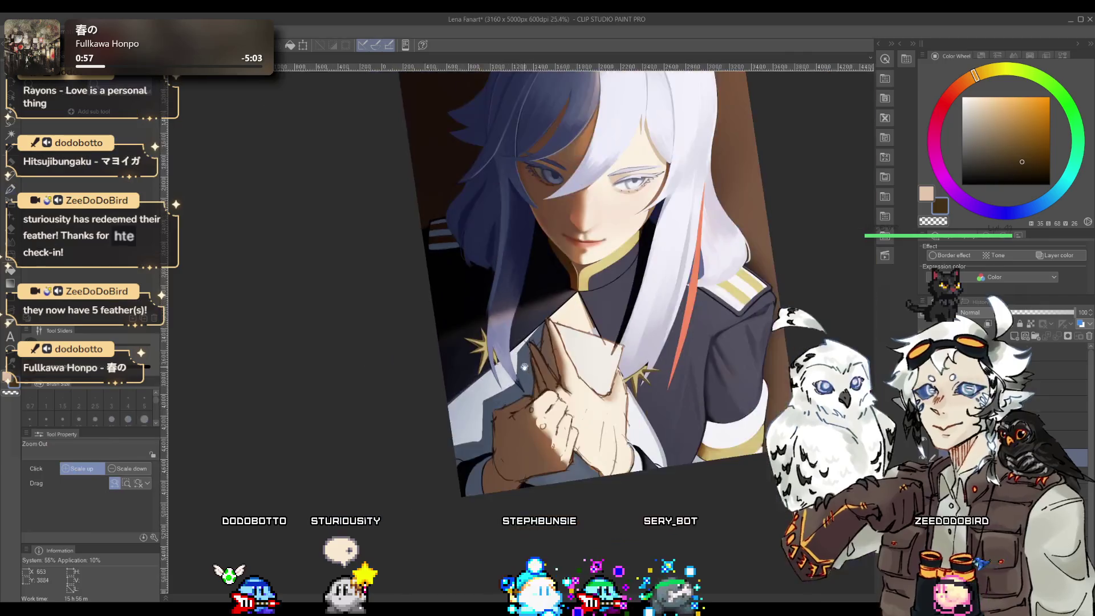
scroll(565, 278, up, 5)
scroll(564, 278, up, 4)
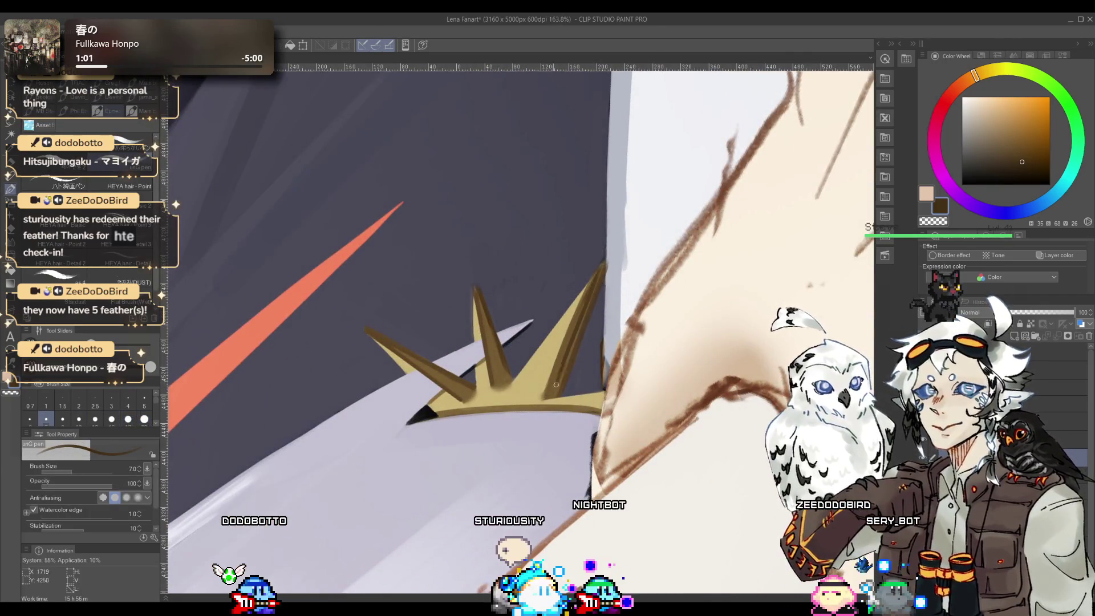
alt+click(536, 383)
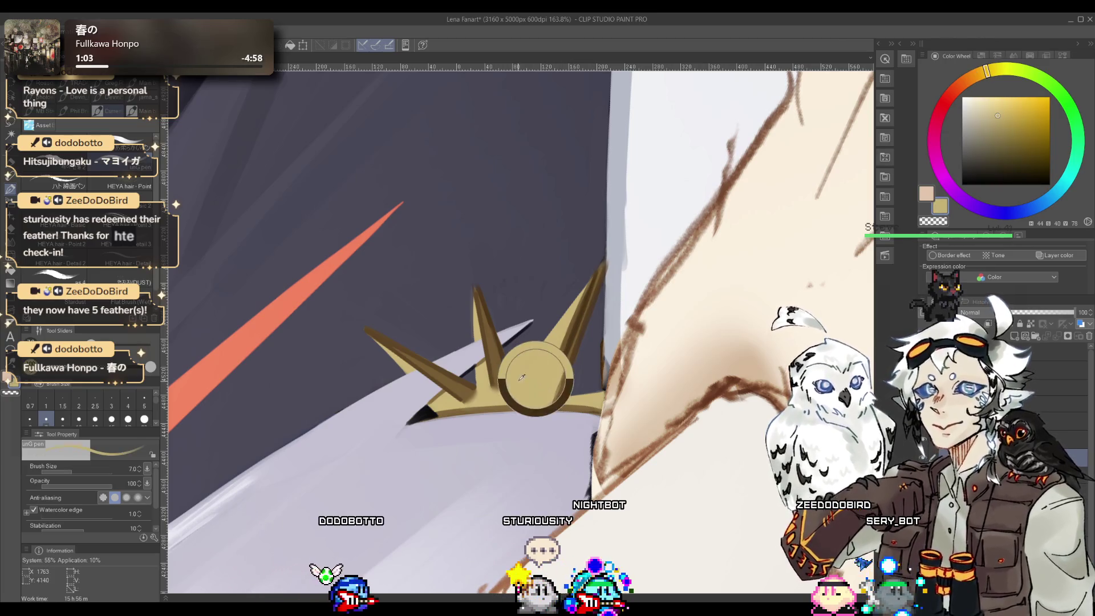
mouse_move(515, 379)
mouse_down()
mouse_move(604, 263)
mouse_move(510, 315)
mouse_up()
scroll(604, 263, down, 3)
scroll(485, 323, up, 3)
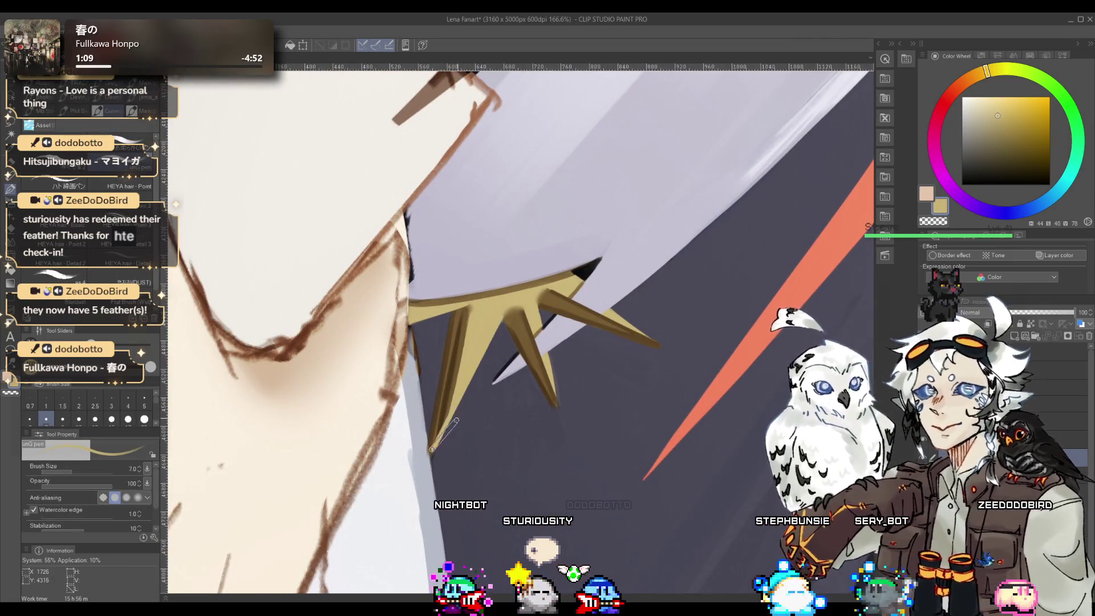
scroll(494, 328, down, 3)
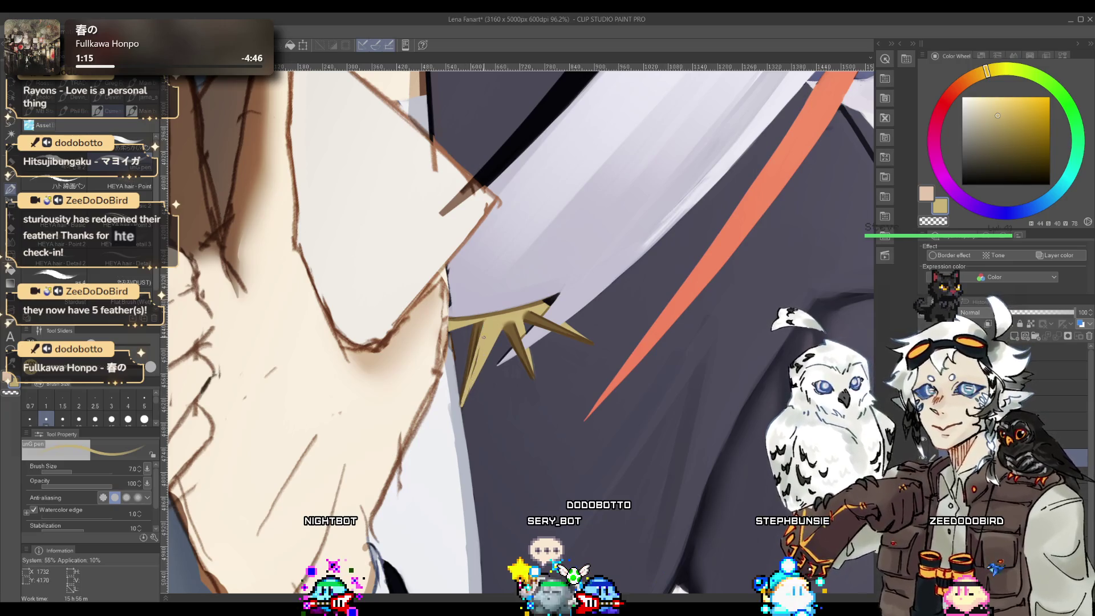
alt+click(489, 326)
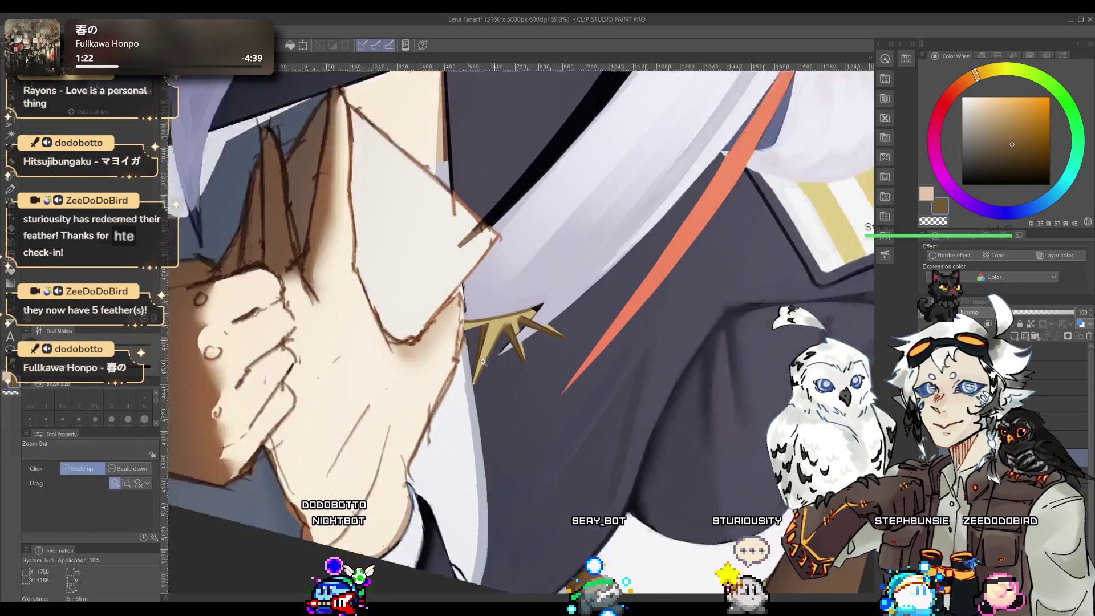
mouse_move(503, 328)
mouse_down()
mouse_move(553, 337)
mouse_move(560, 279)
mouse_up()
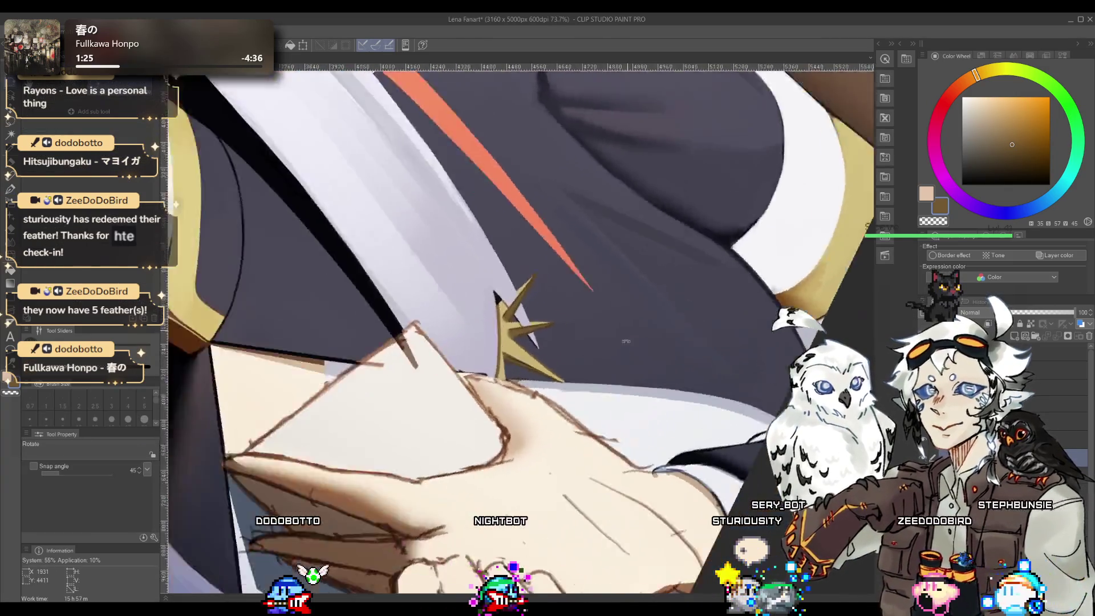
- Paint the lavender hair strand over the left star and the nearby hand at brush sizes 7–17
key(p)
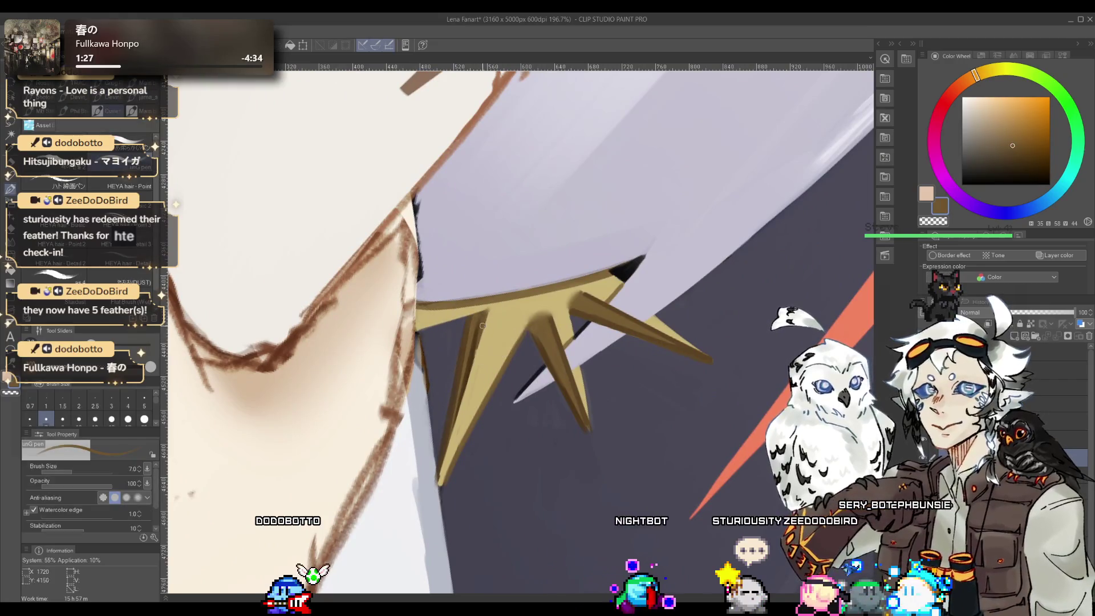
mouse_move(481, 362)
mouse_down()
mouse_move(545, 305)
mouse_move(527, 346)
mouse_up()
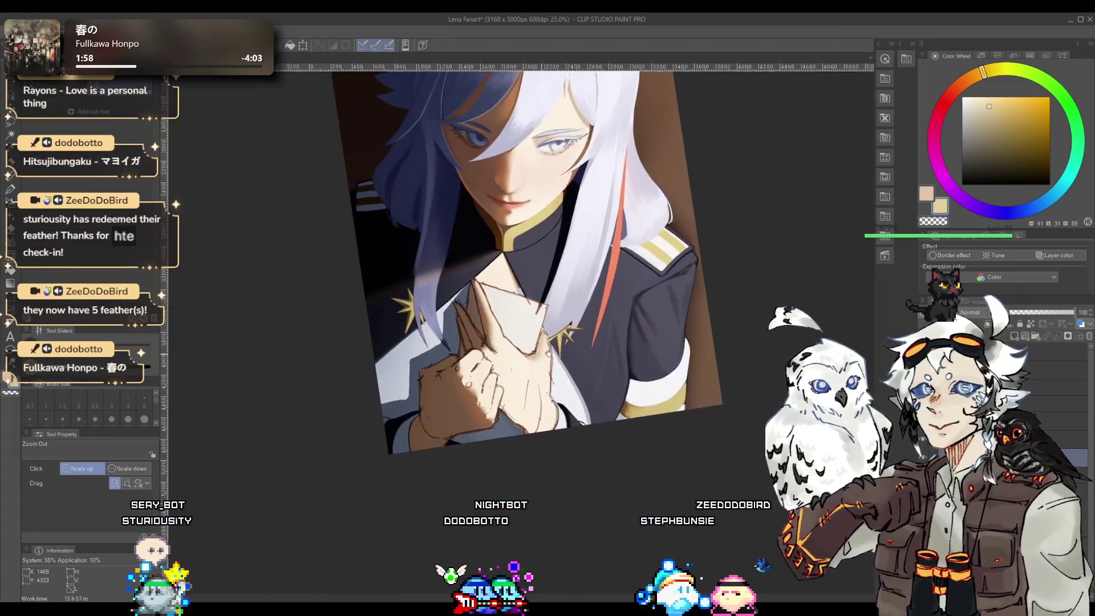
key(ctrl+0)
click(472, 297)
key(p)
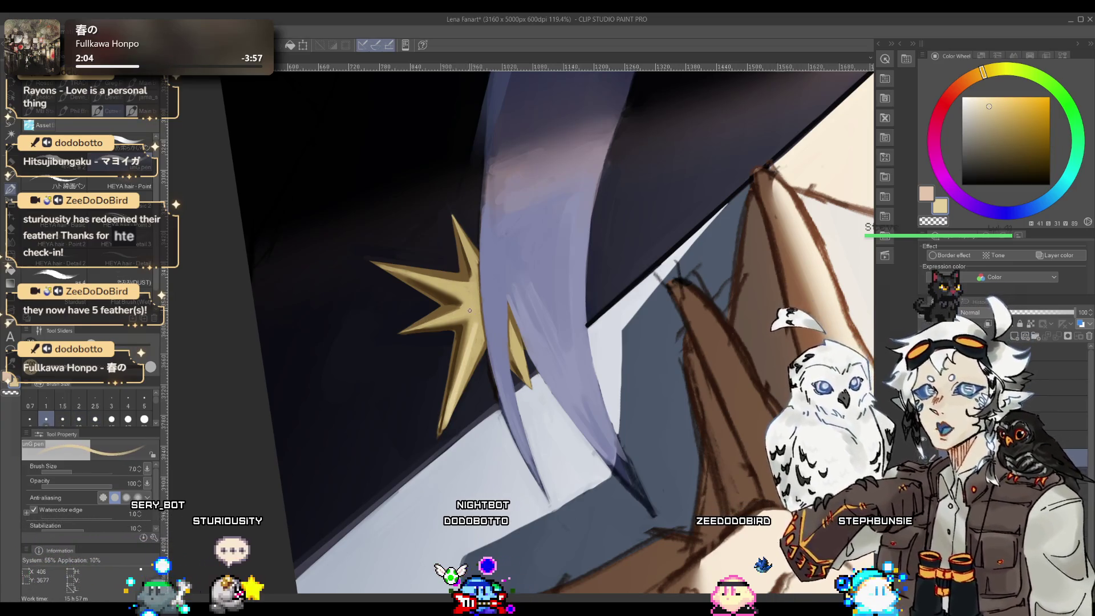
key(bracketleft)
key(bracketleft)
key(bracketleft)
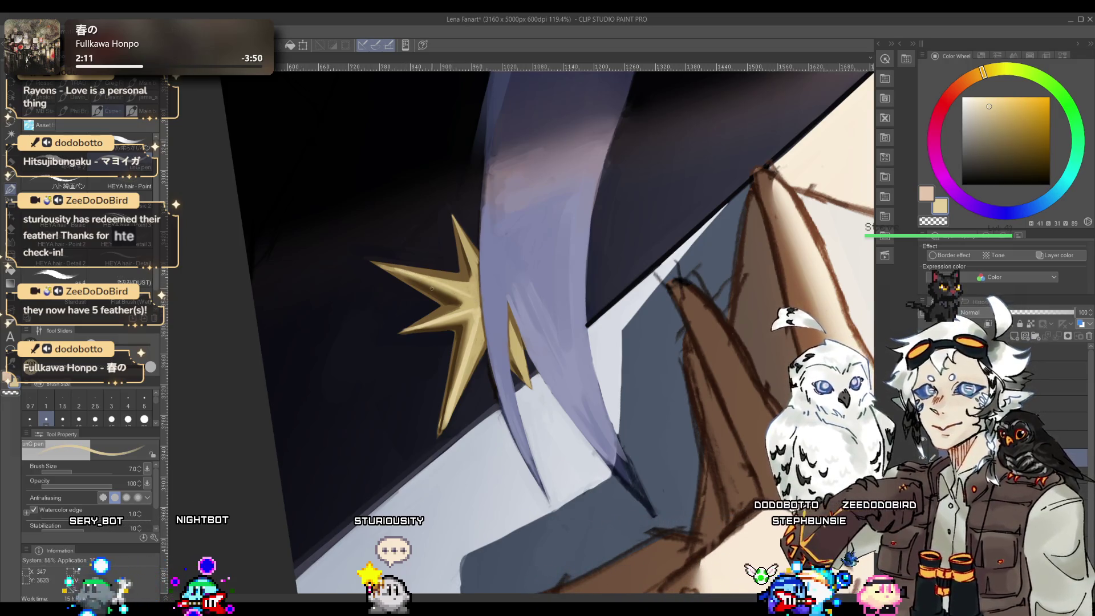
key(bracketright)
key(bracketright)
key(bracketright)
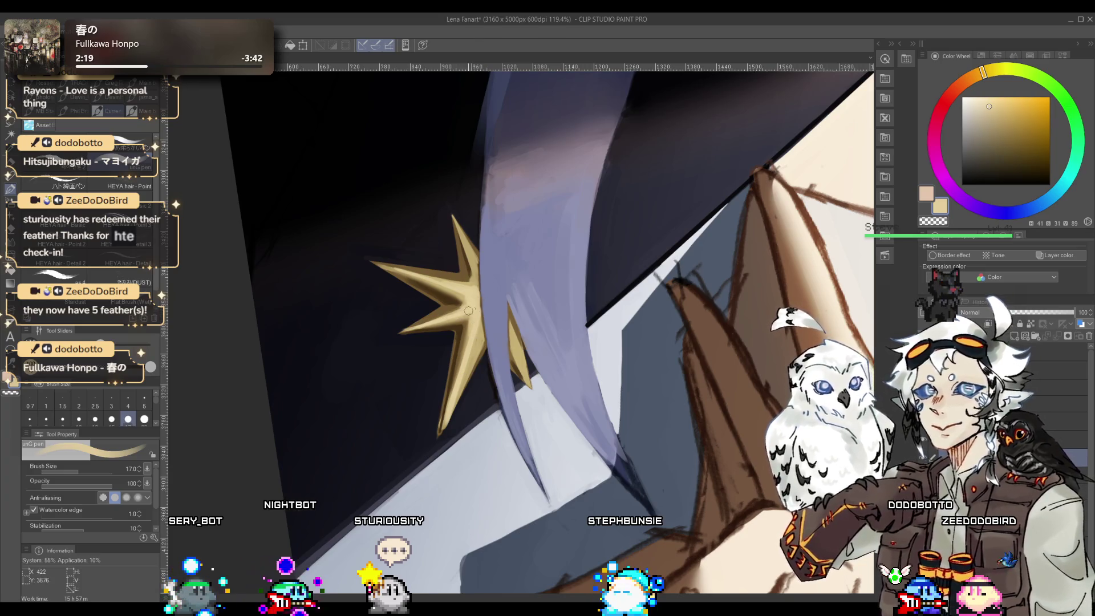
mouse_move(468, 311)
mouse_down()
mouse_move(485, 371)
mouse_move(470, 380)
mouse_up()
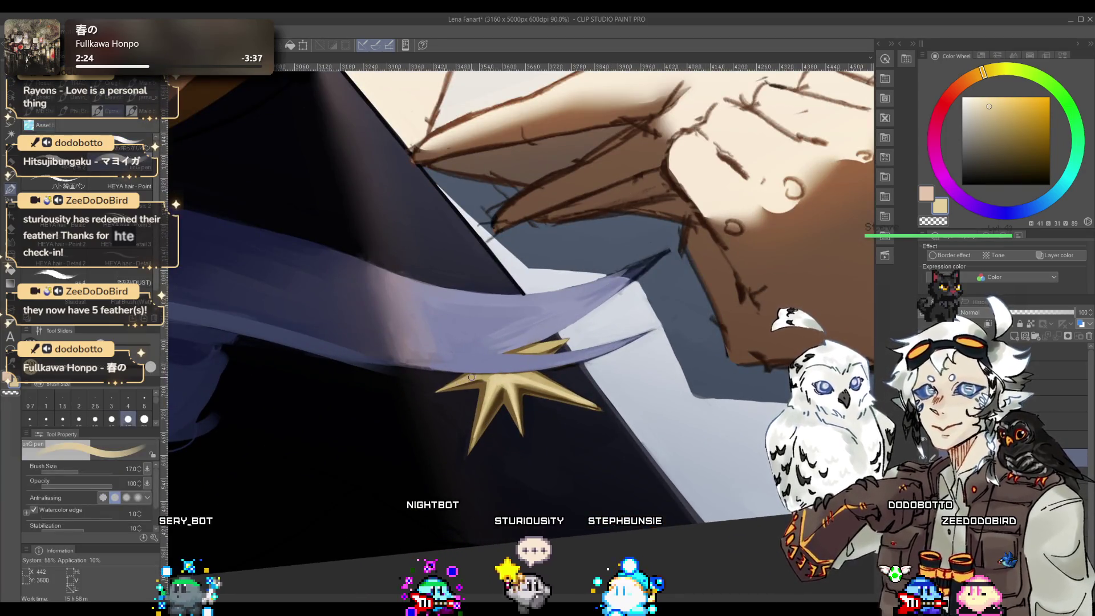
key(bracketleft)
key(bracketleft)
key(bracketleft)
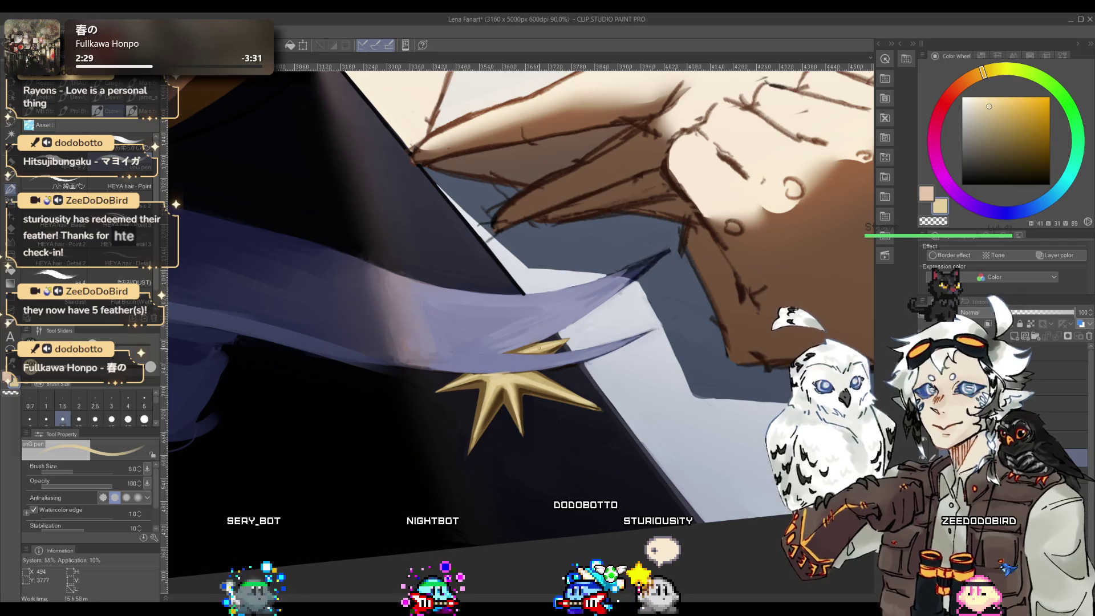
mouse_move(545, 346)
mouse_down()
mouse_move(453, 397)
mouse_move(467, 361)
mouse_up()
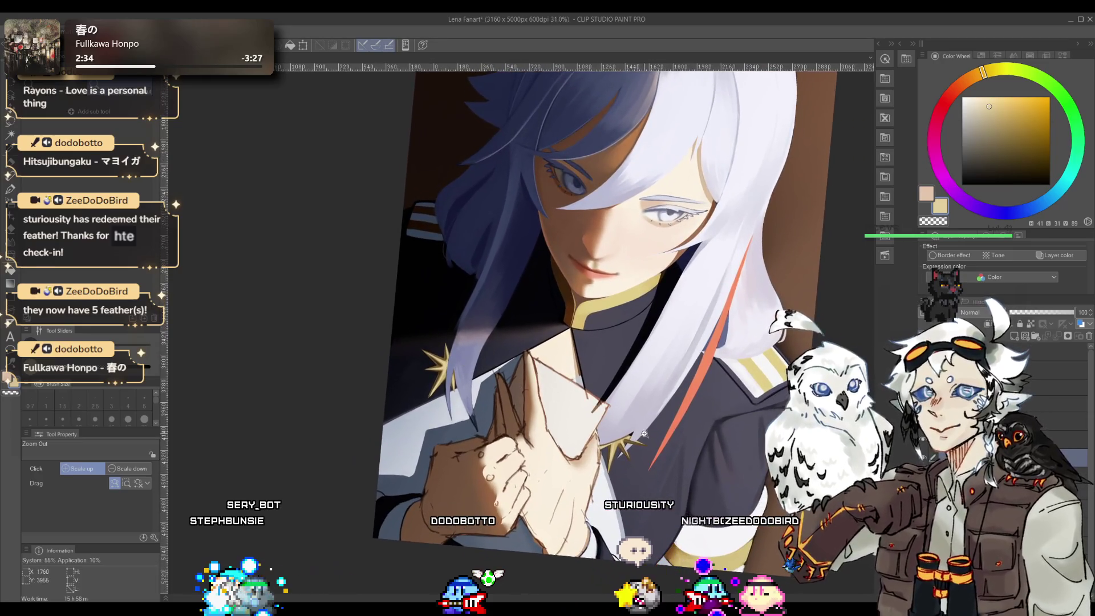
- Blend grey-blue and dark navy collar tones around the lavender hair tip at brush size 20
drag(466, 361, 650, 404)
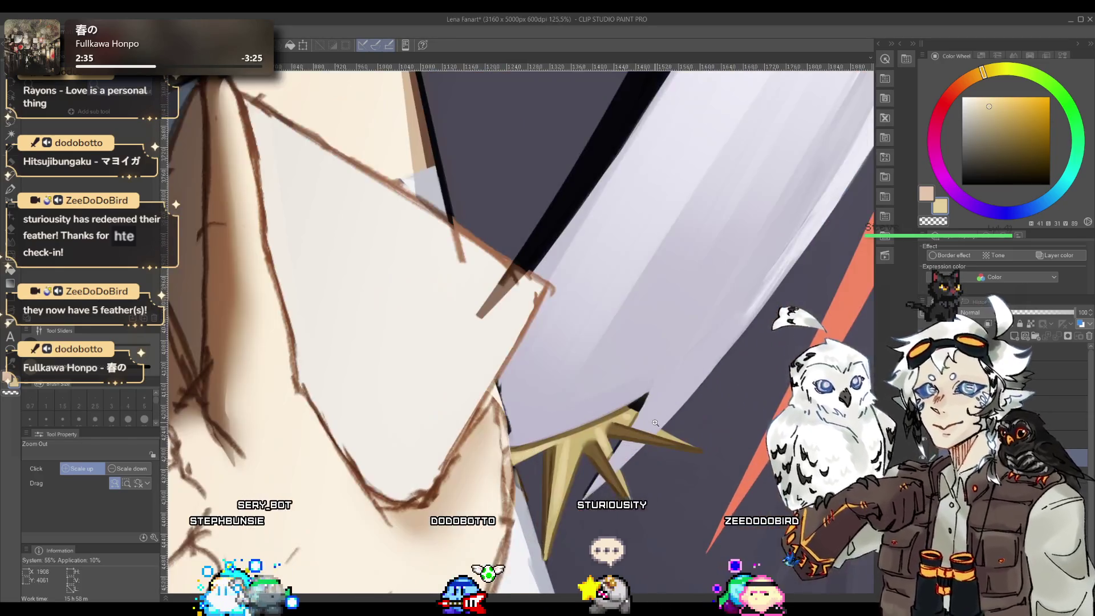
alt+click(650, 405)
key(bracketright)
key(bracketright)
key(bracketright)
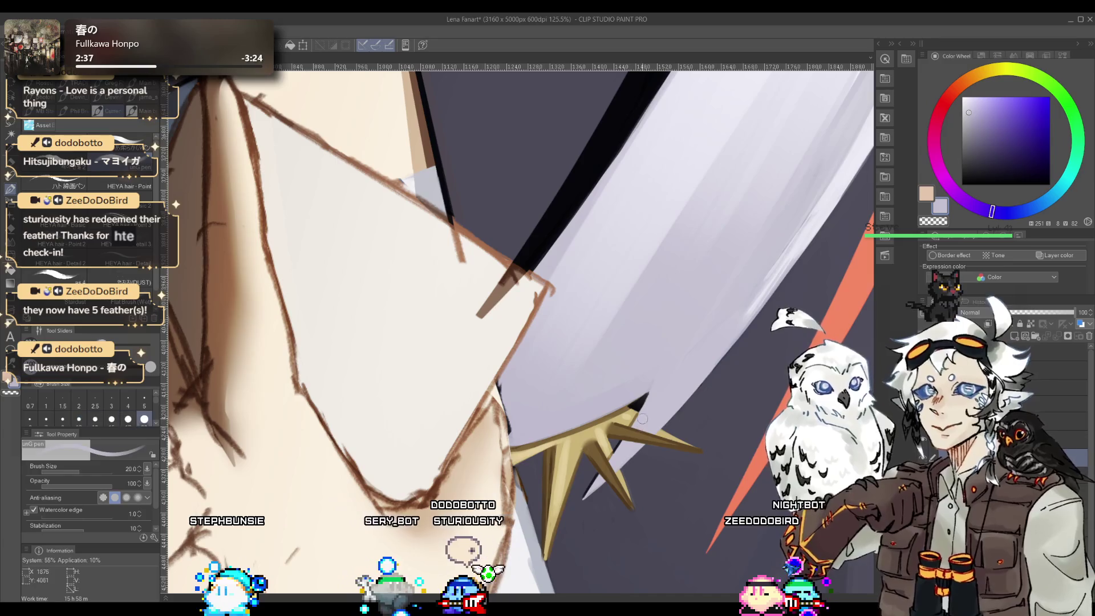
drag(633, 442, 467, 418)
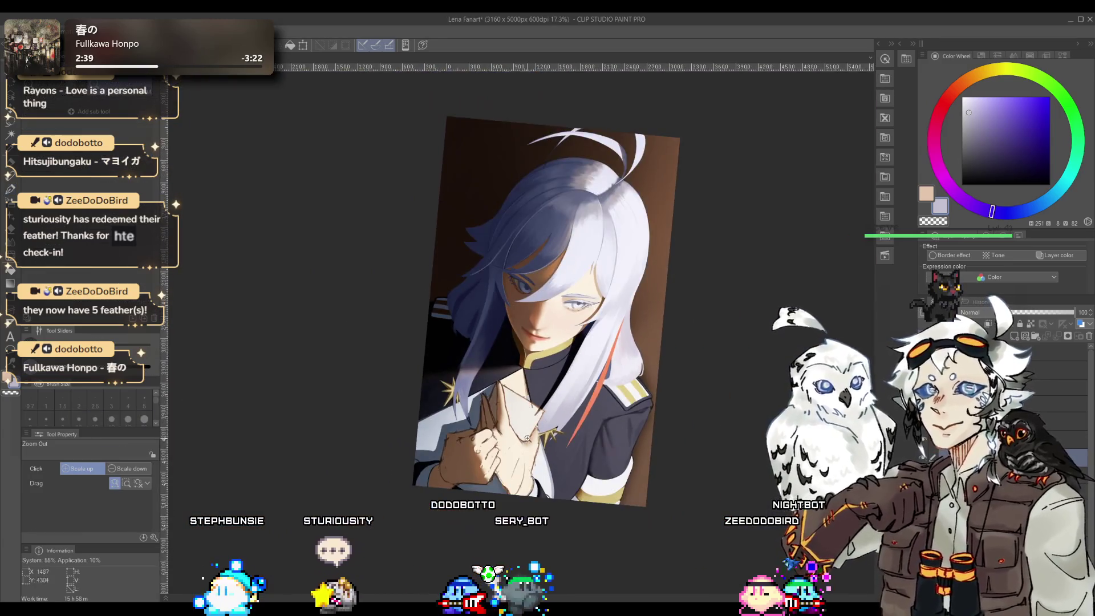
scroll(467, 418, up, 8)
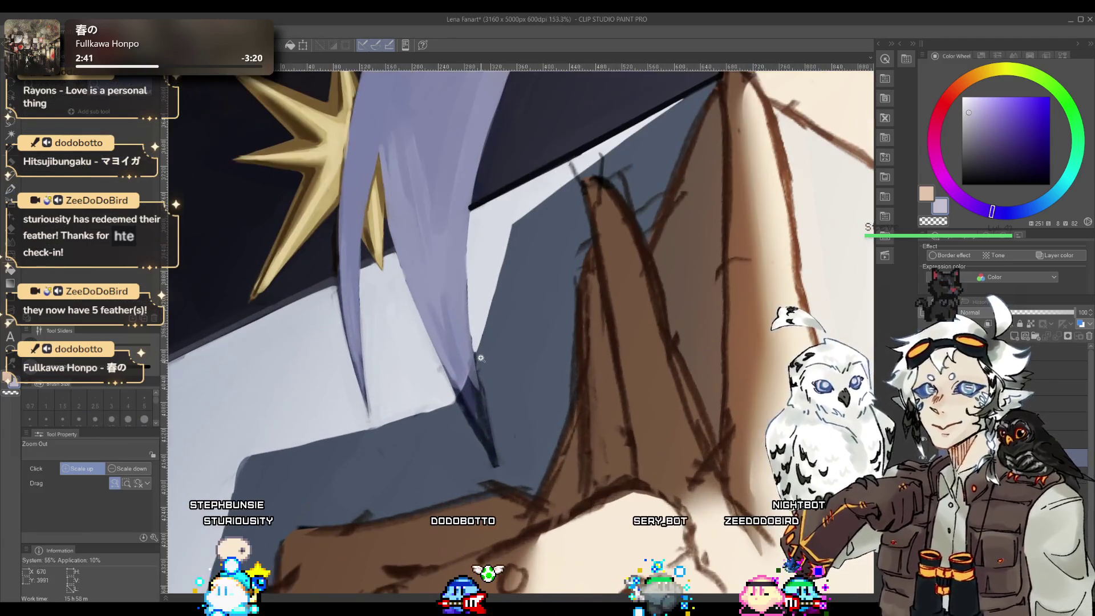
alt+click(472, 397)
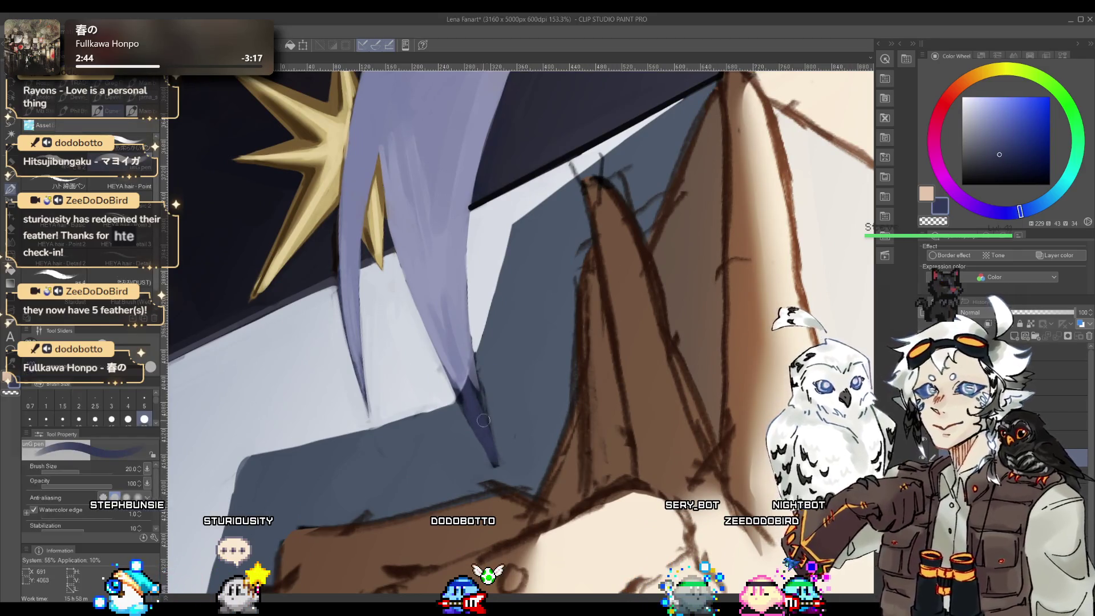
alt+click(486, 435)
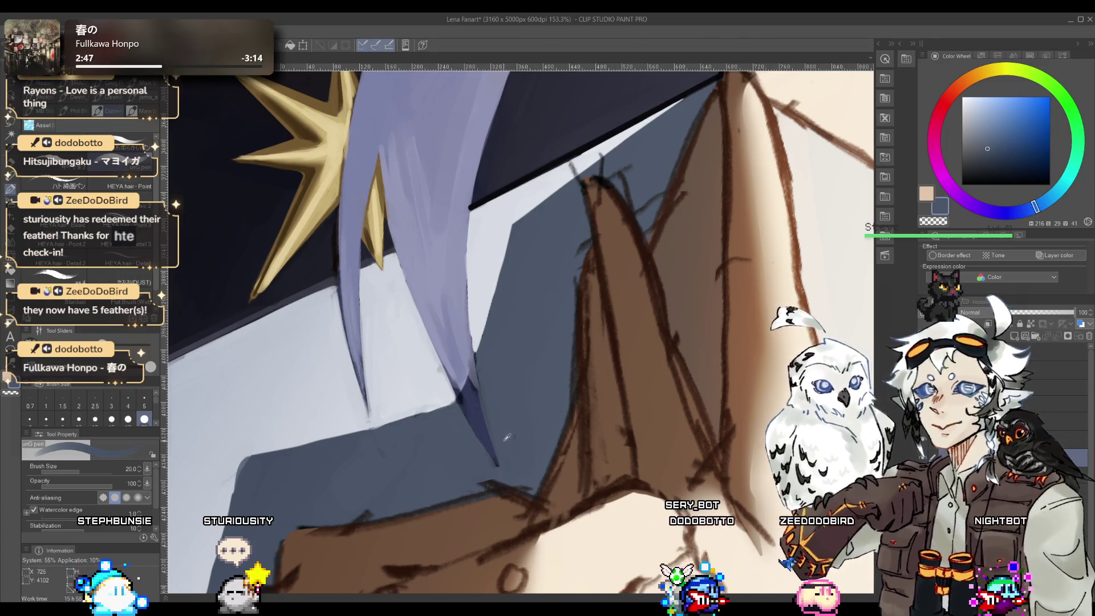
alt+click(473, 409)
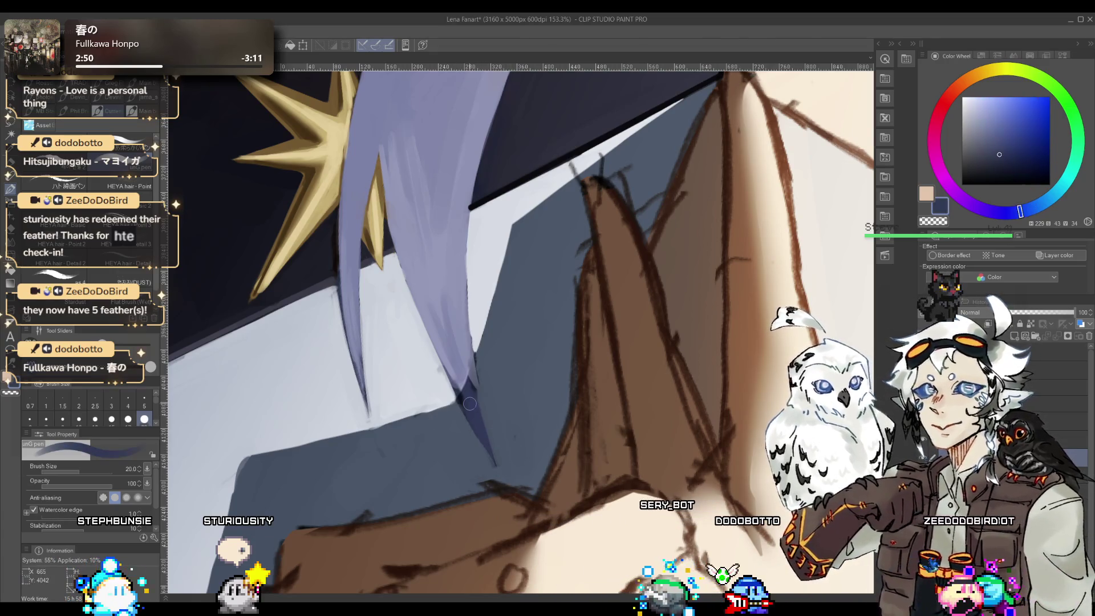
alt+click(471, 433)
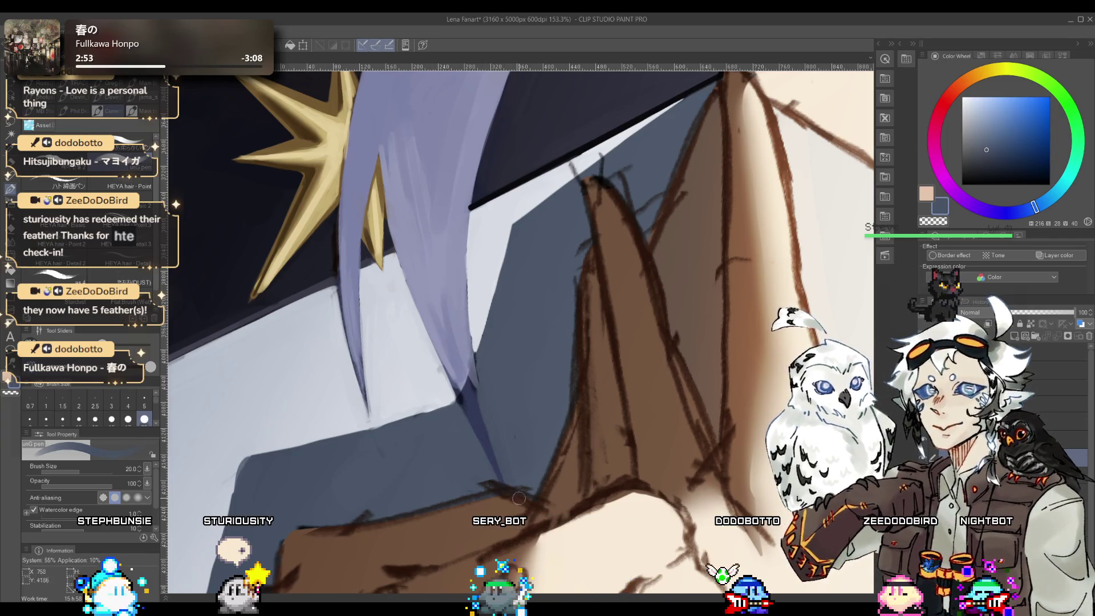
alt+click(473, 371)
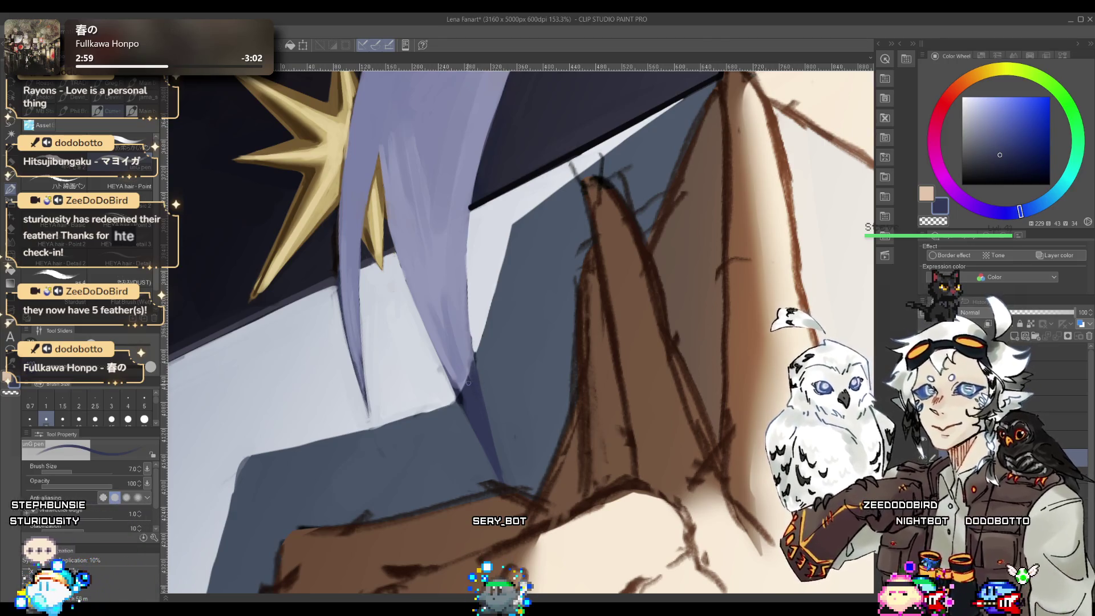
alt+click(503, 482)
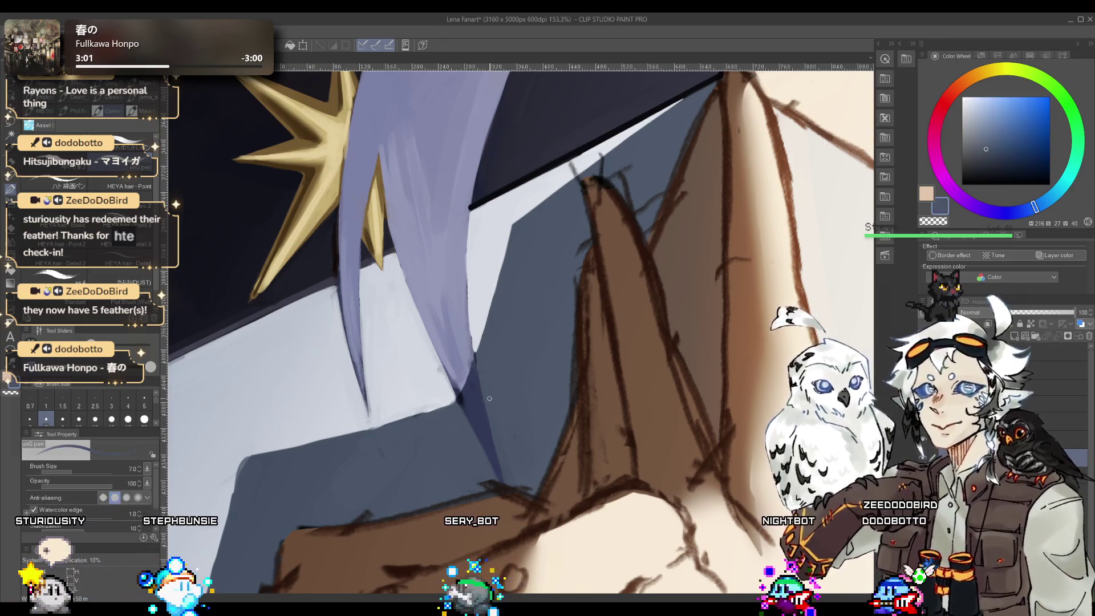
alt+click(497, 375)
- Eyedrop the collar's light blue-grey and brush it along the lavender strand's left edge below the star
scroll(484, 343, up, 10)
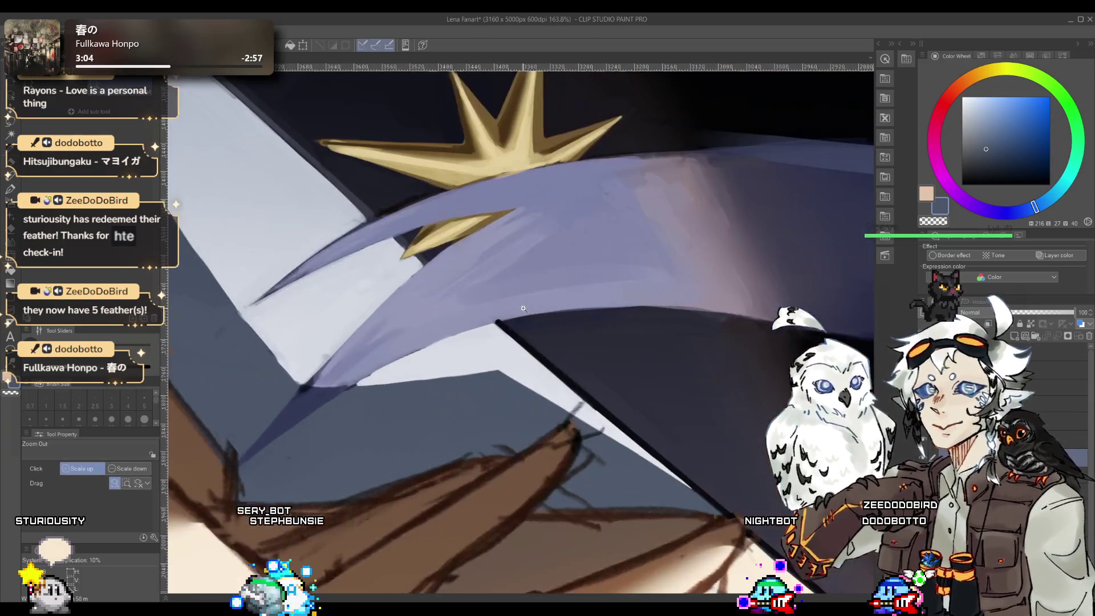
alt+click(476, 315)
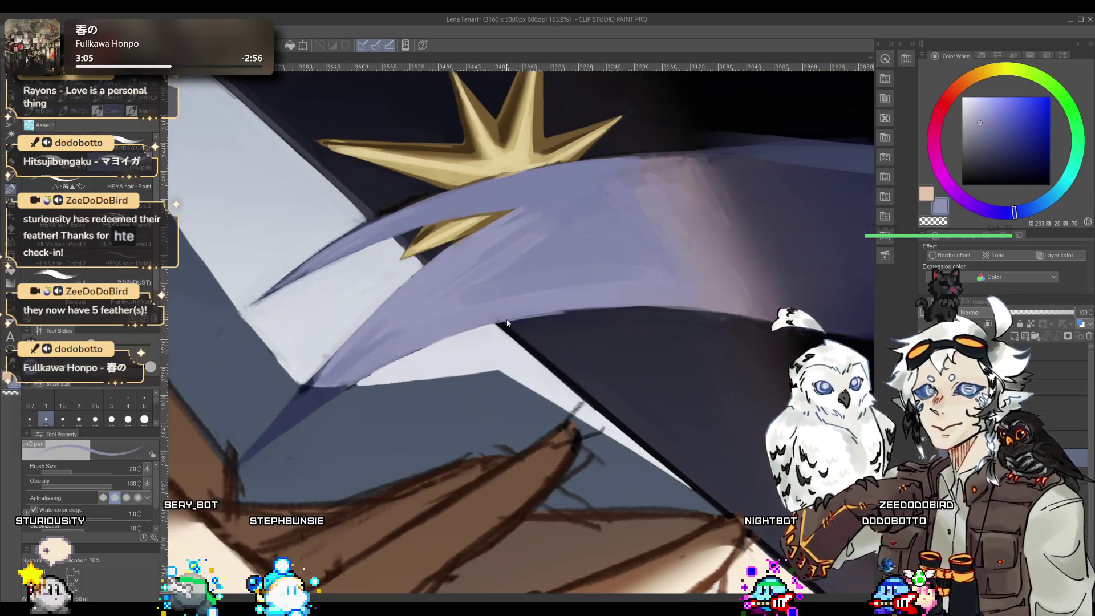
drag(469, 324, 486, 273)
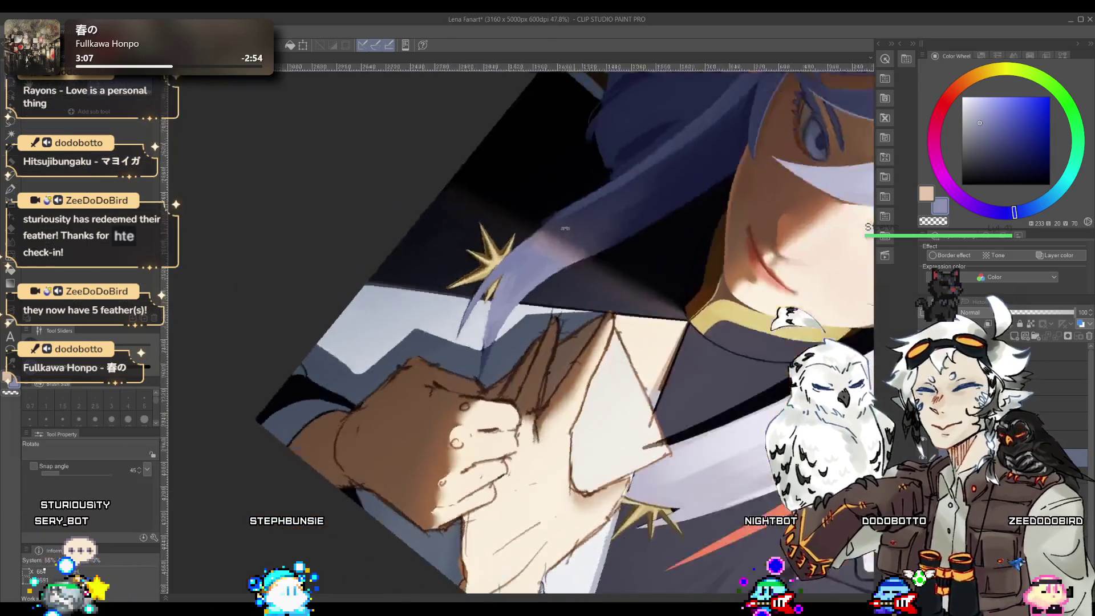
scroll(486, 273, up, 3)
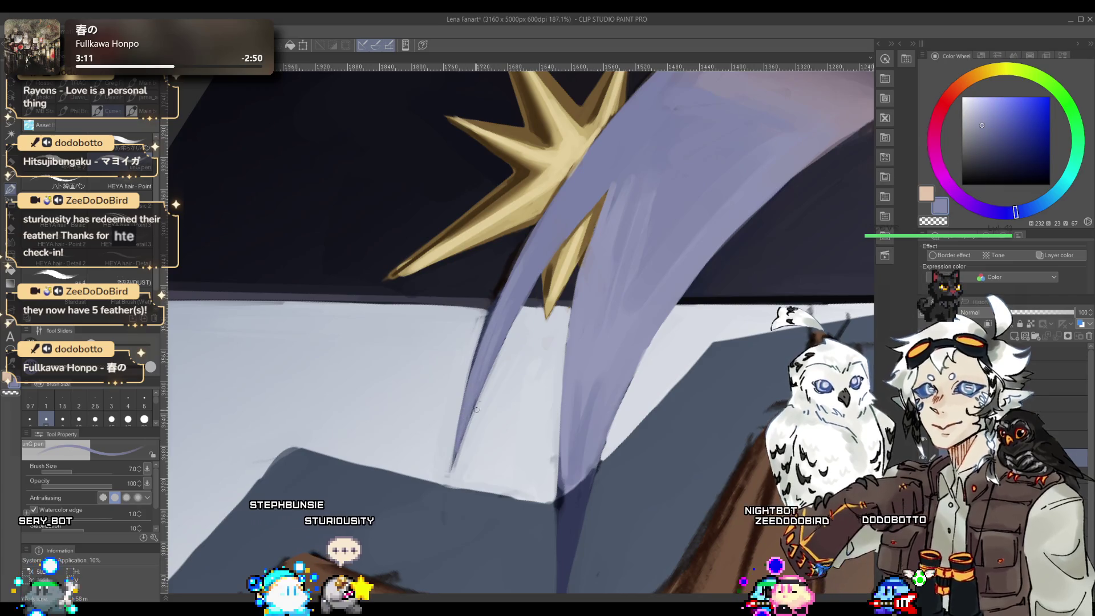
alt+click(521, 315)
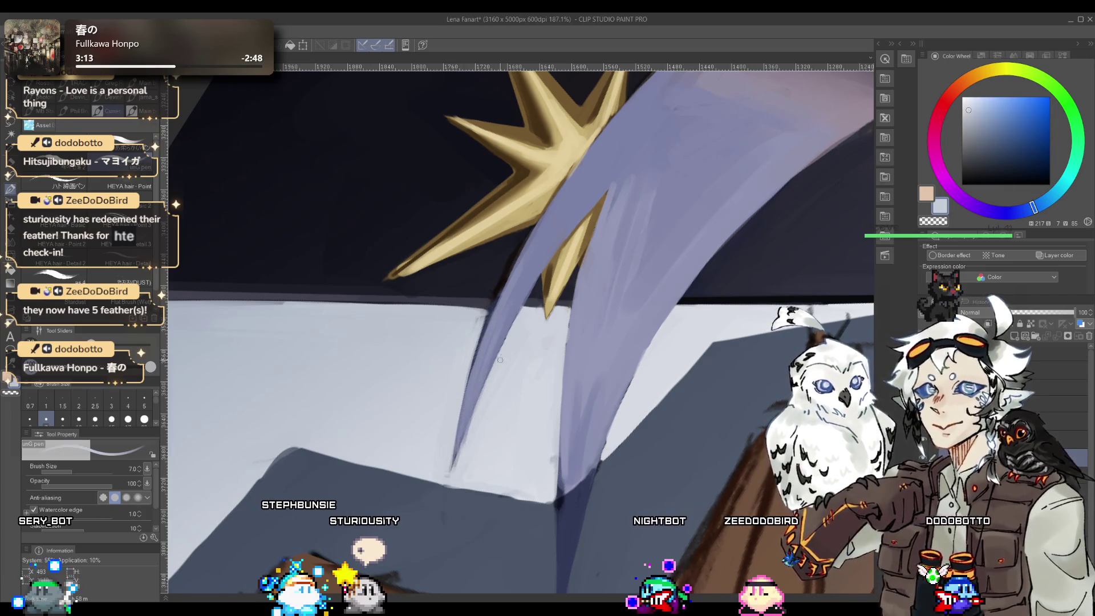
drag(485, 319, 456, 444)
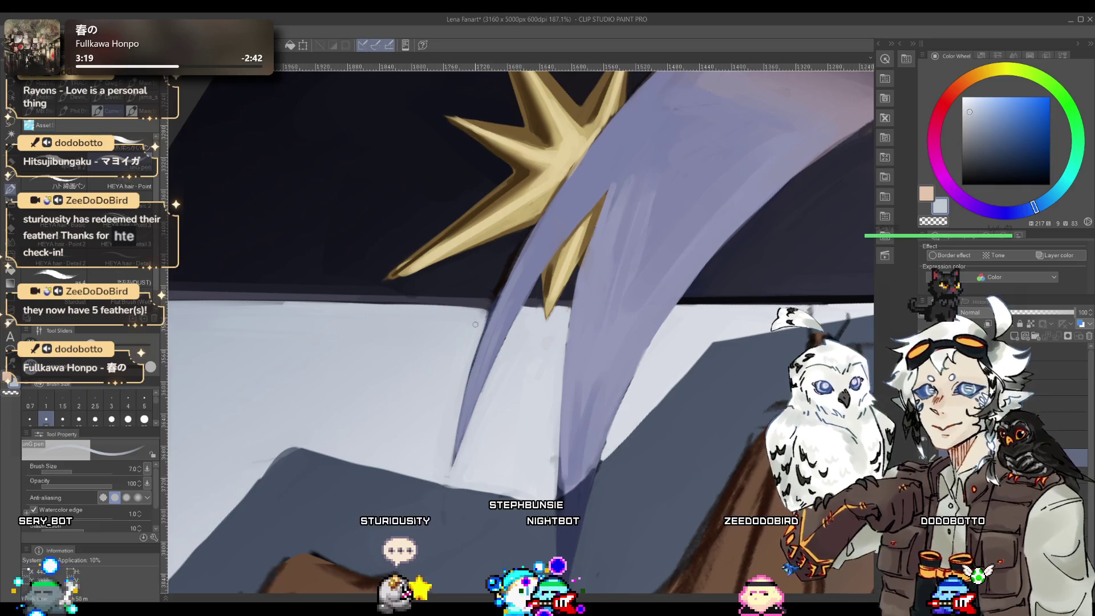
drag(475, 324, 471, 388)
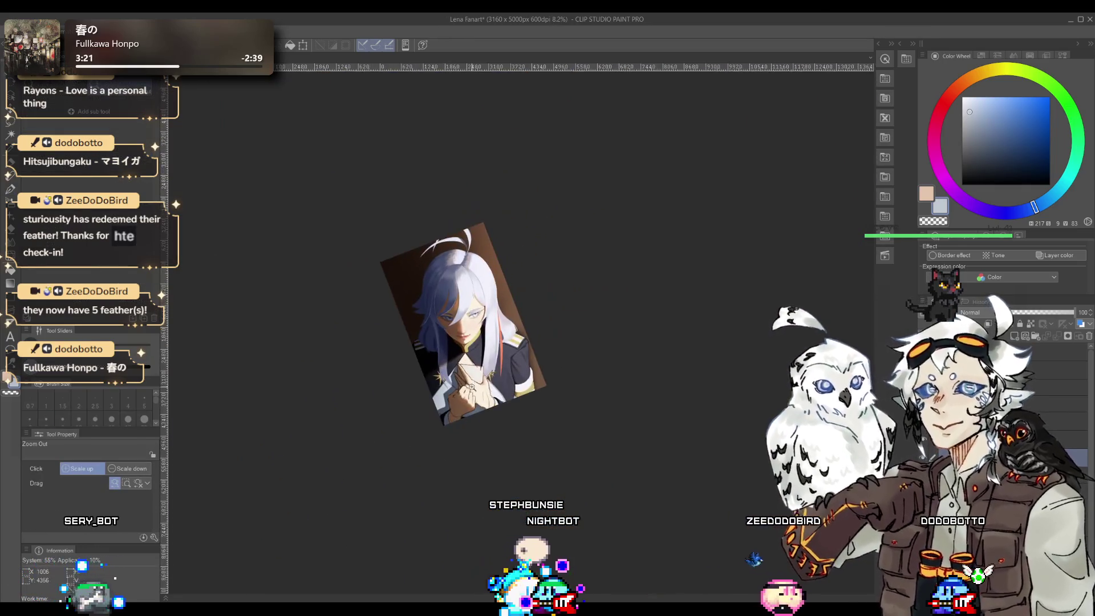
- Straighten the rotated canvas view, zoom in on the shoulder stripes and eyedrop the dark hair blue
scroll(472, 388, up, 5)
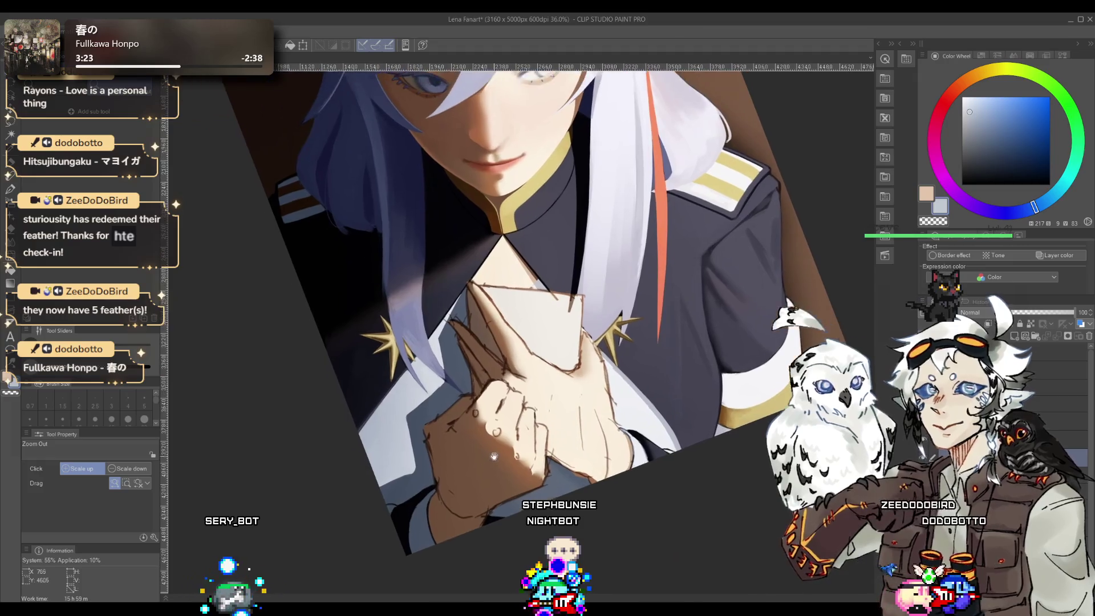
scroll(418, 487, up, 2)
scroll(418, 488, down, 4)
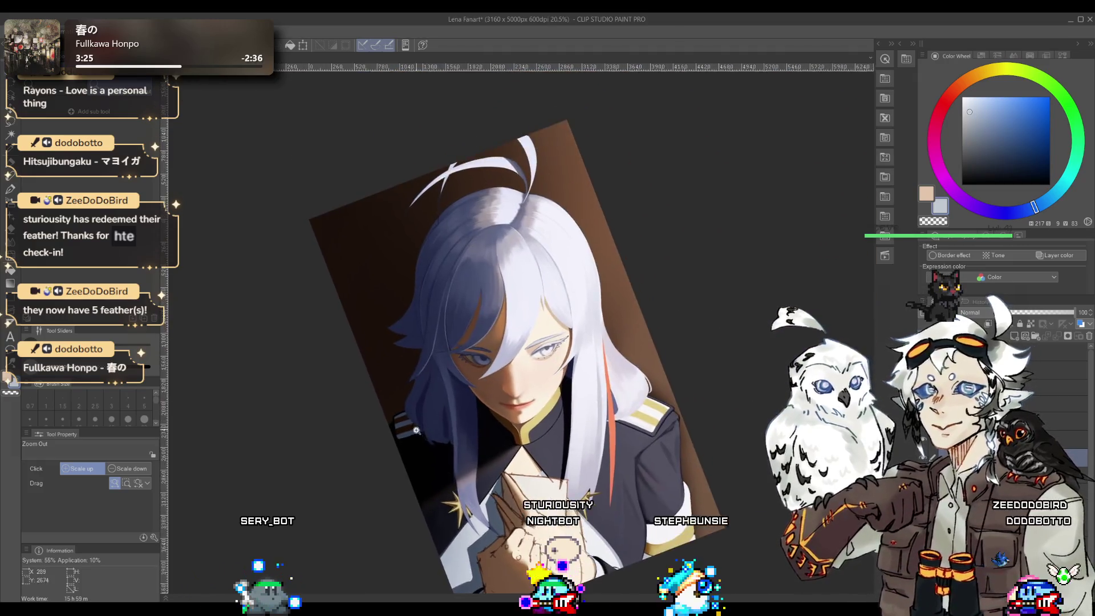
scroll(406, 393, up, 8)
scroll(405, 394, up, 1)
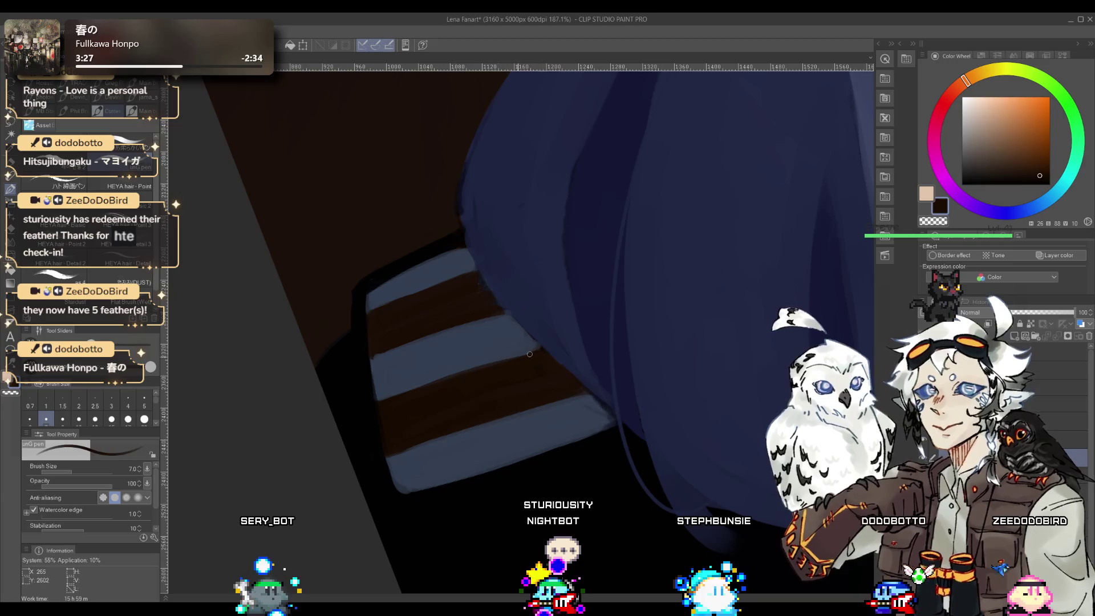
key(ctrl+0)
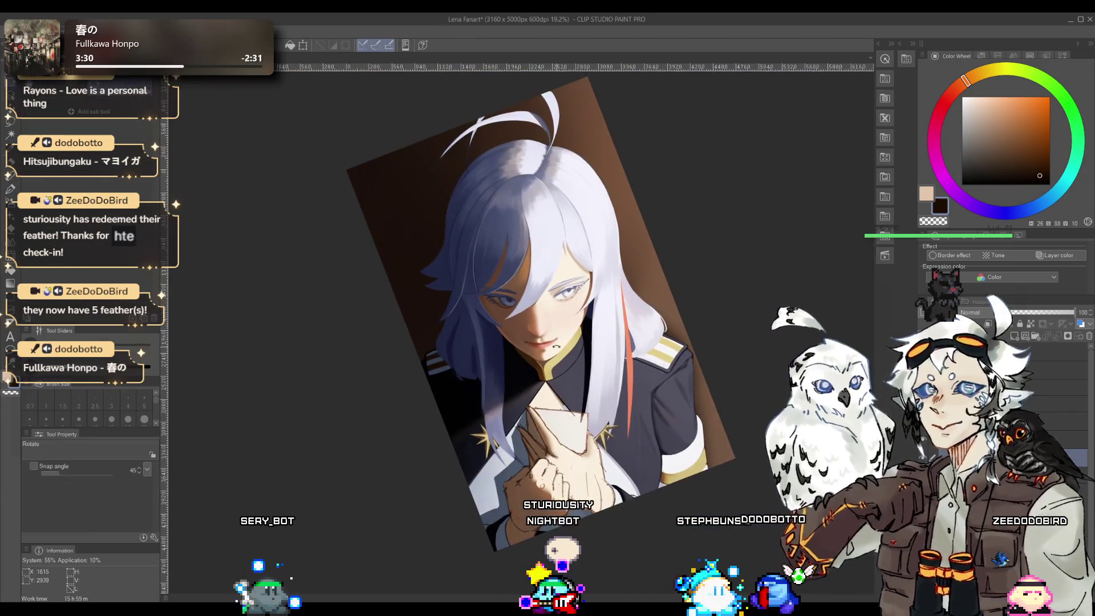
drag(457, 386, 580, 374)
scroll(469, 313, up, 4)
scroll(469, 318, up, 1)
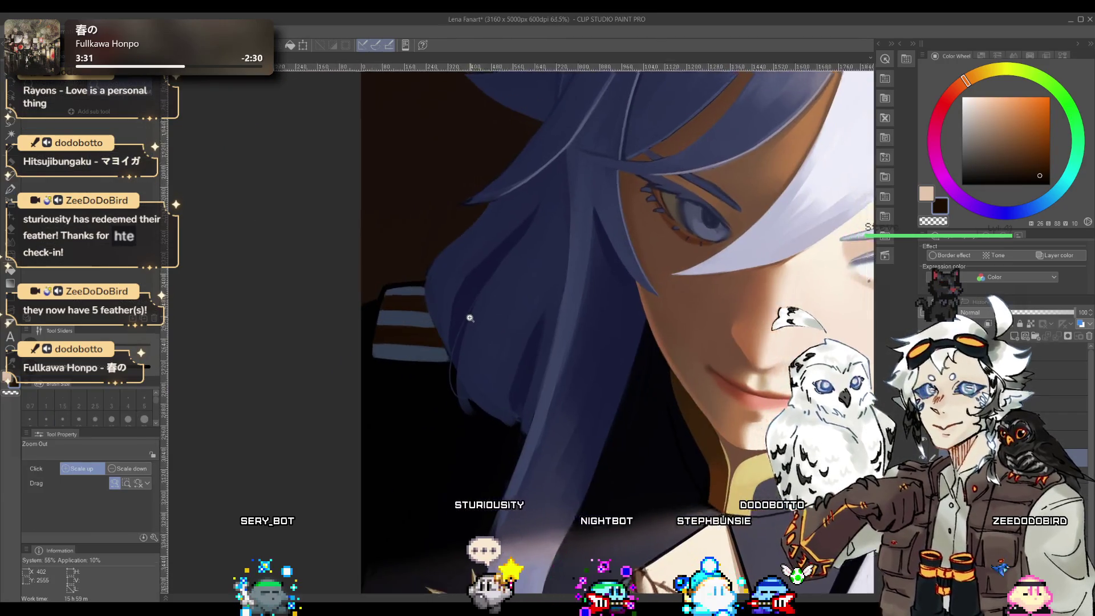
scroll(501, 323, up, 1)
scroll(461, 226, up, 5)
alt+click(499, 209)
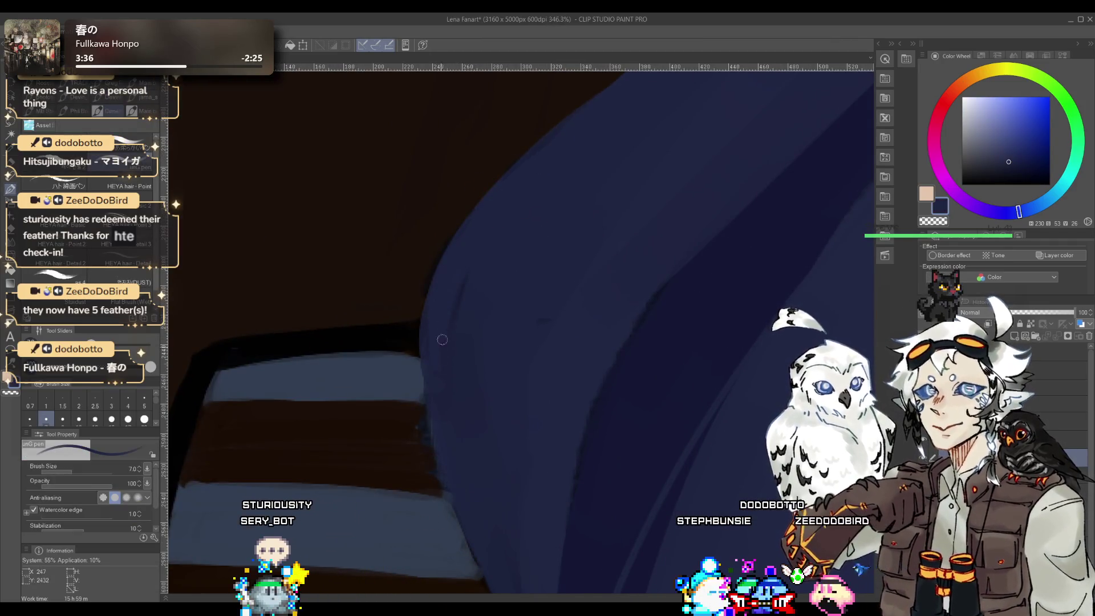
- Paint along the hair edge over the striped shoulder, resampling deeper and edge blues from the hair
drag(409, 309, 377, 323)
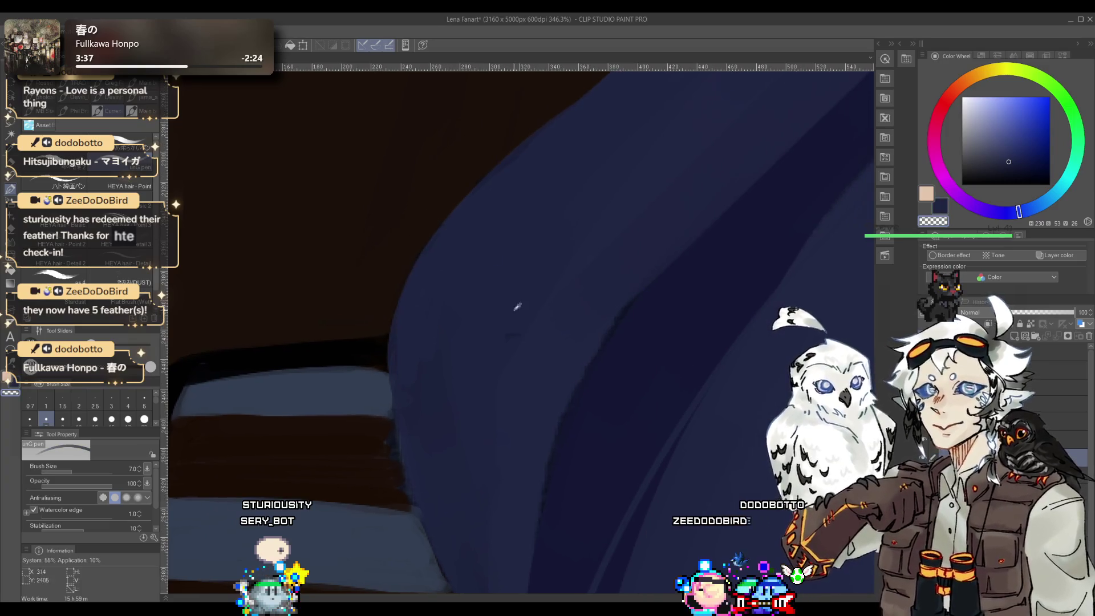
scroll(491, 328, down, 2)
alt+click(435, 396)
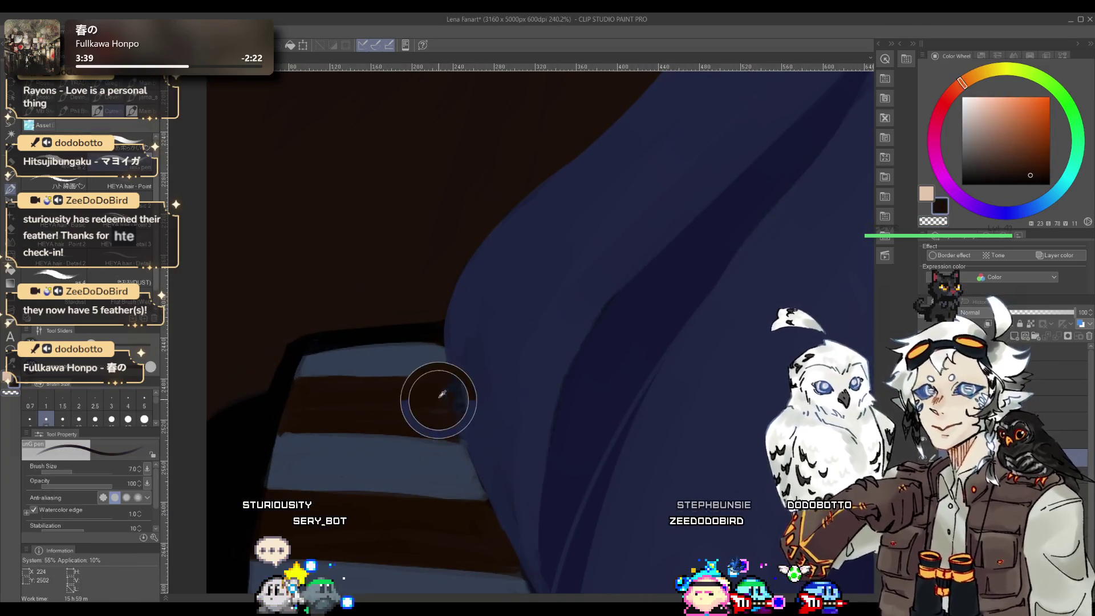
alt+click(448, 347)
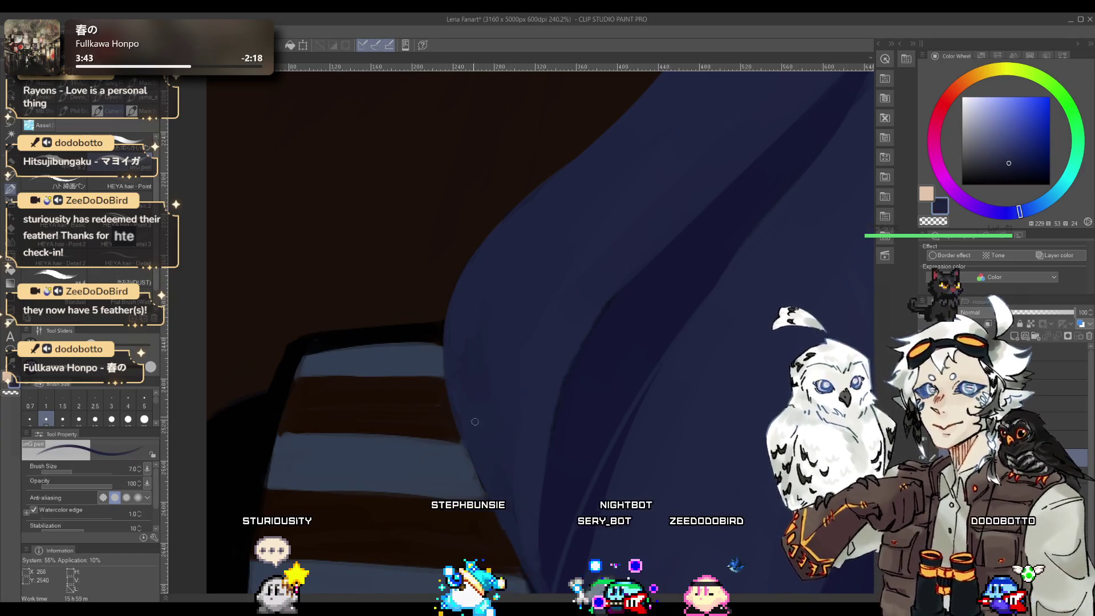
ctrl+alt+click(491, 375)
ctrl+alt+click(490, 375)
alt+click(532, 313)
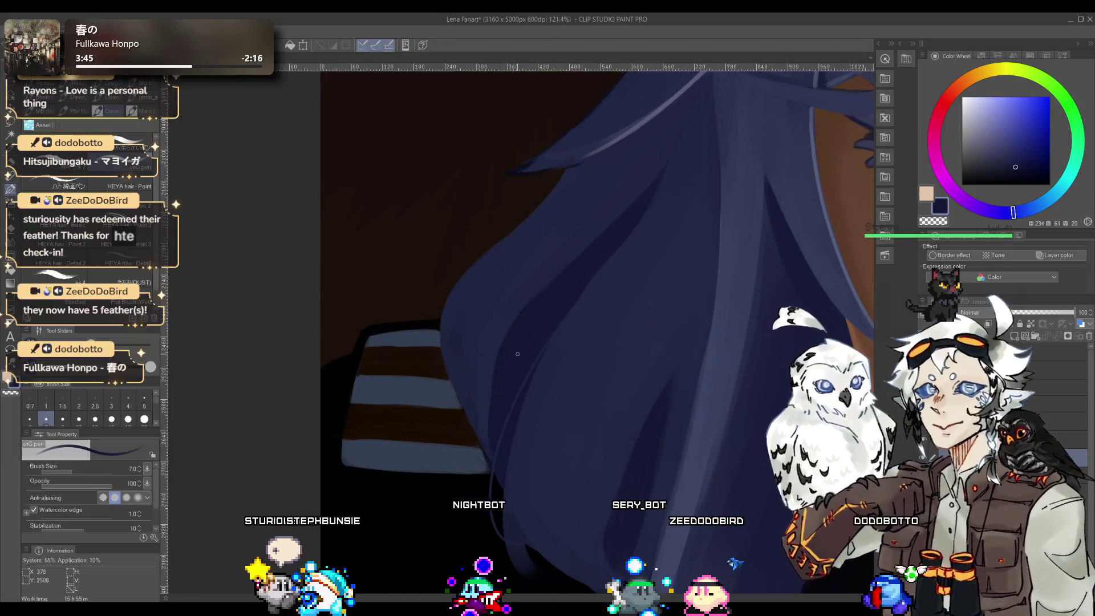
alt+click(493, 369)
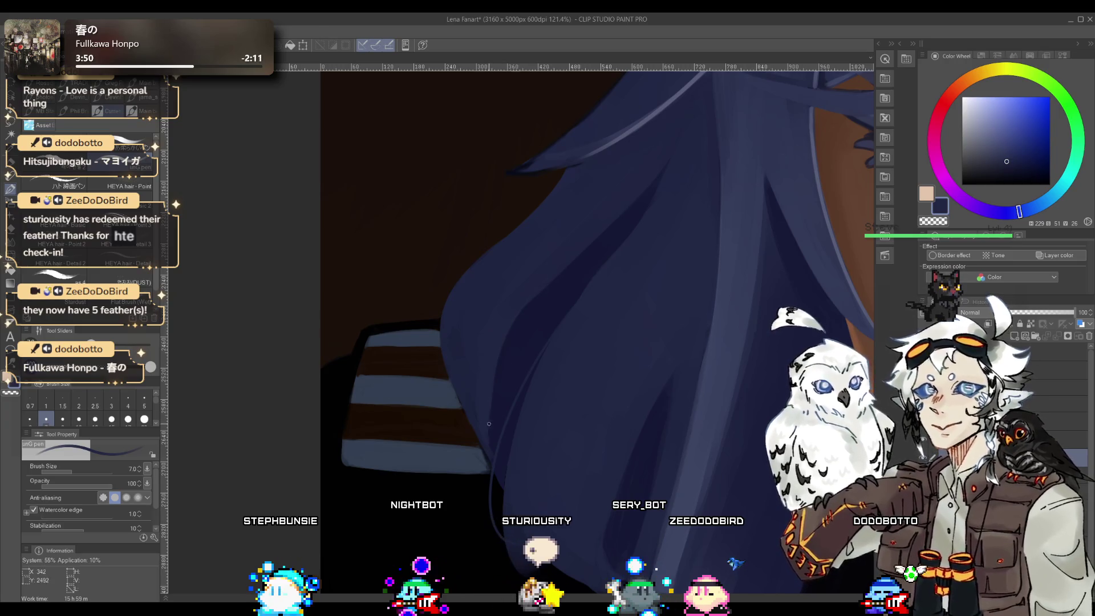
ctrl+alt+click(528, 301)
alt+click(553, 244)
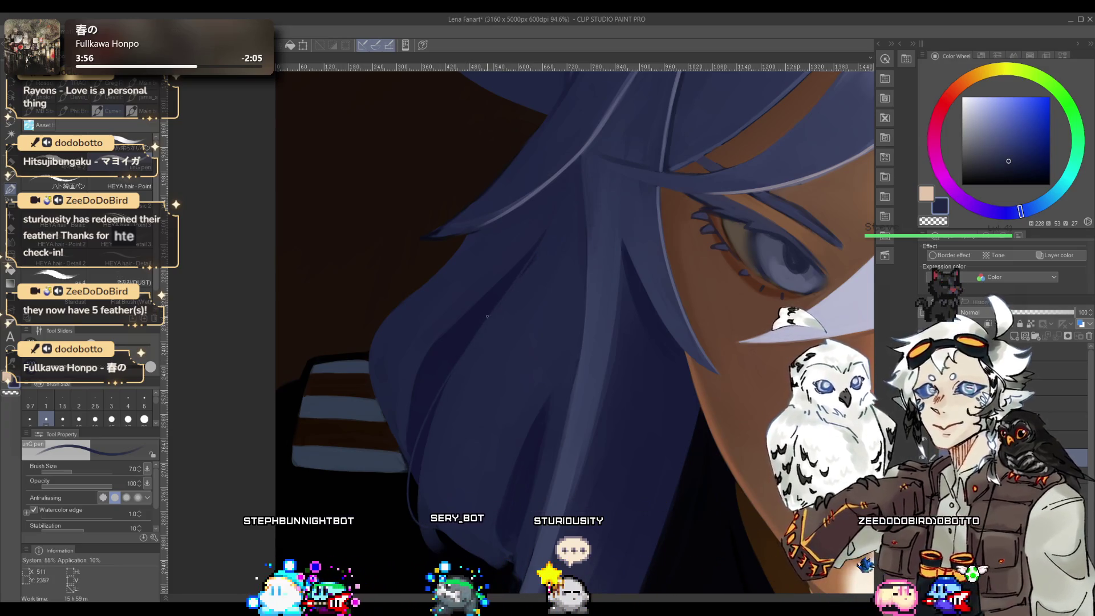
drag(486, 315, 487, 286)
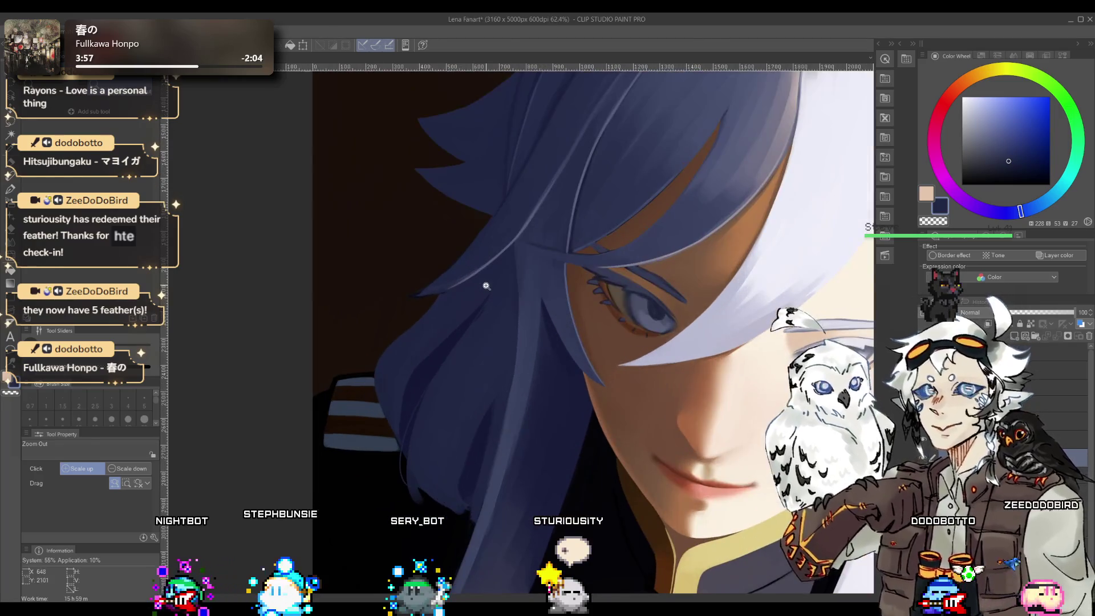
alt+click(463, 316)
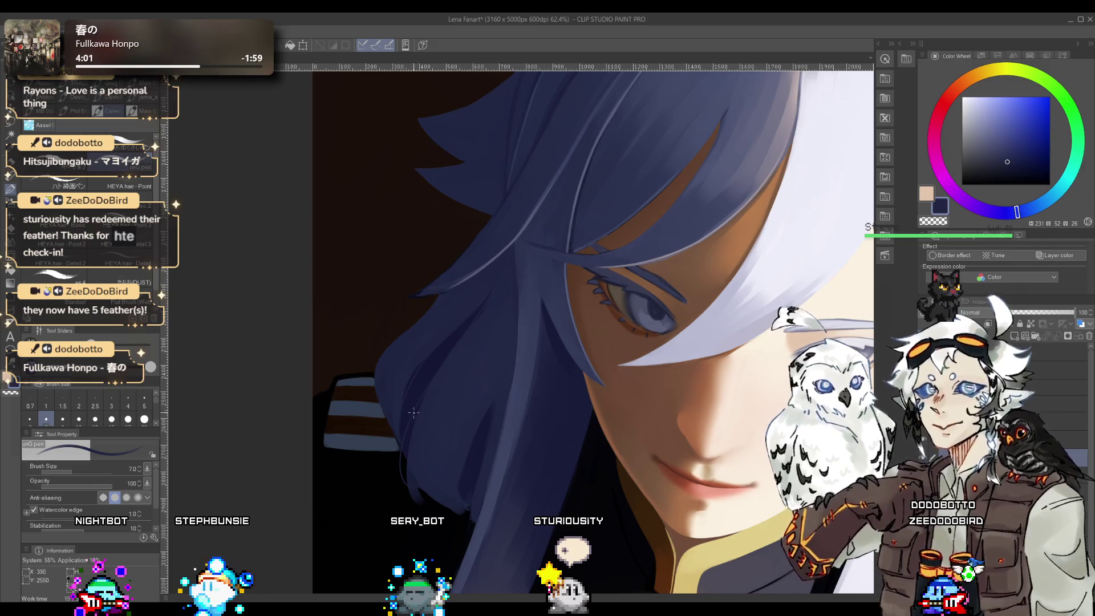
mouse_move(414, 411)
mouse_down()
mouse_move(606, 348)
mouse_move(576, 346)
mouse_up()
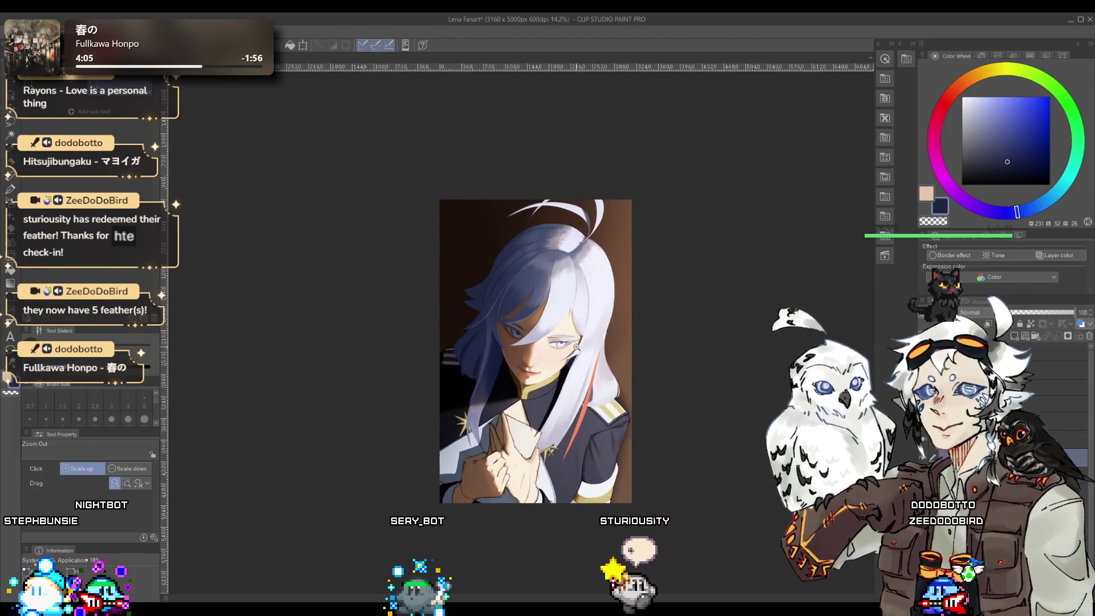
key(h)
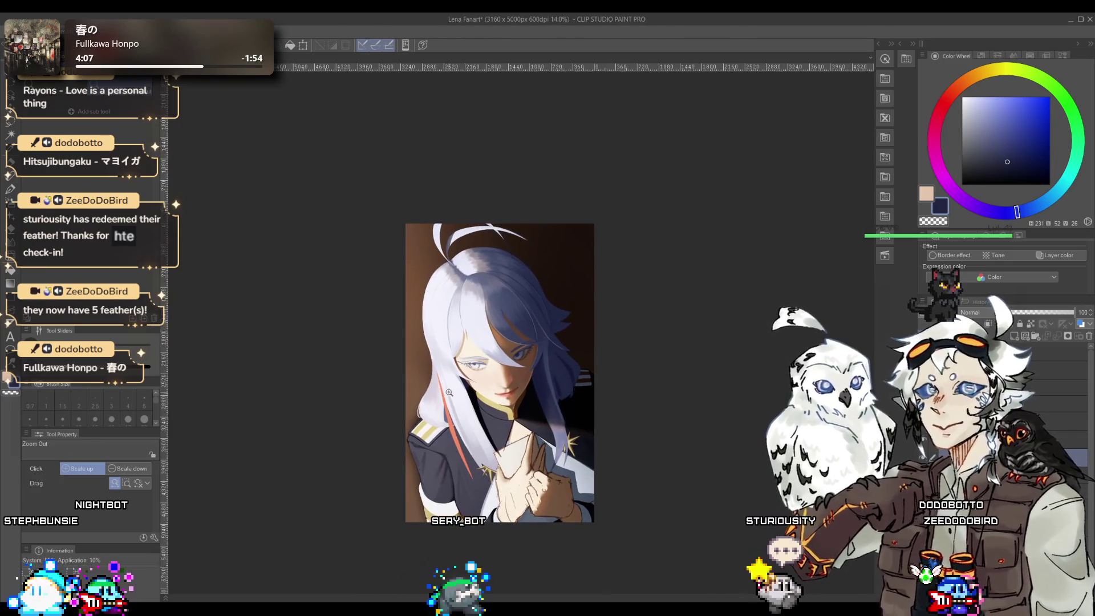
drag(437, 405, 456, 388)
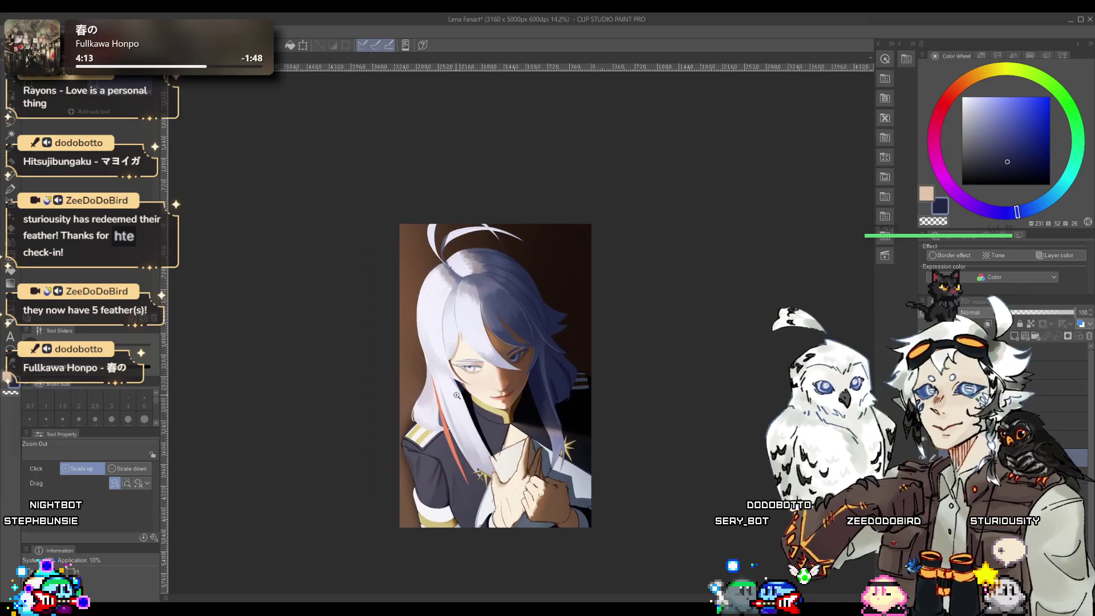
drag(457, 394, 459, 399)
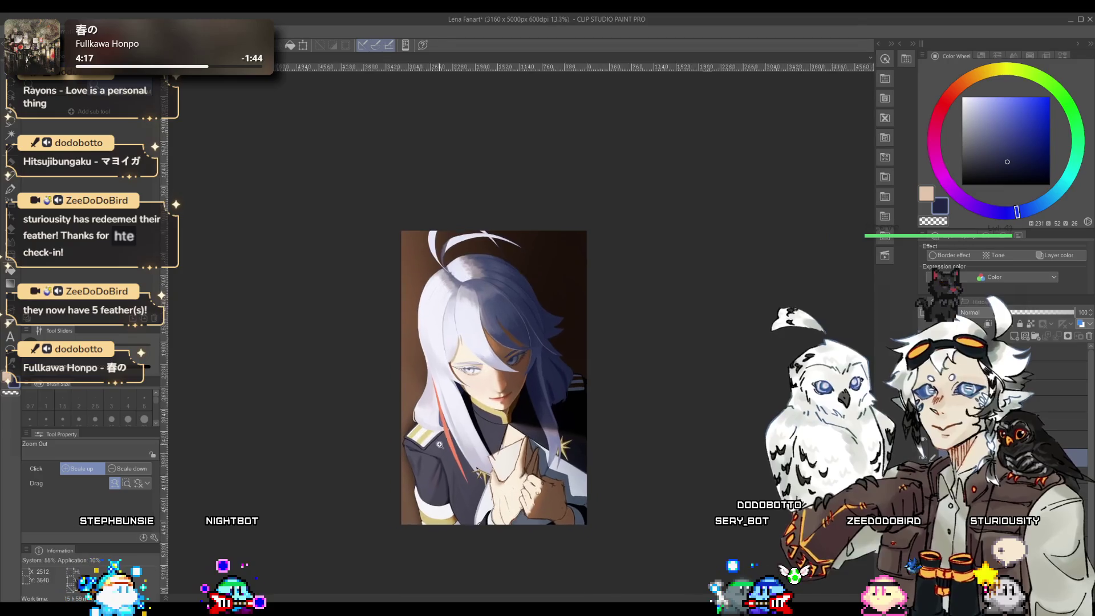
key(h)
drag(486, 366, 484, 387)
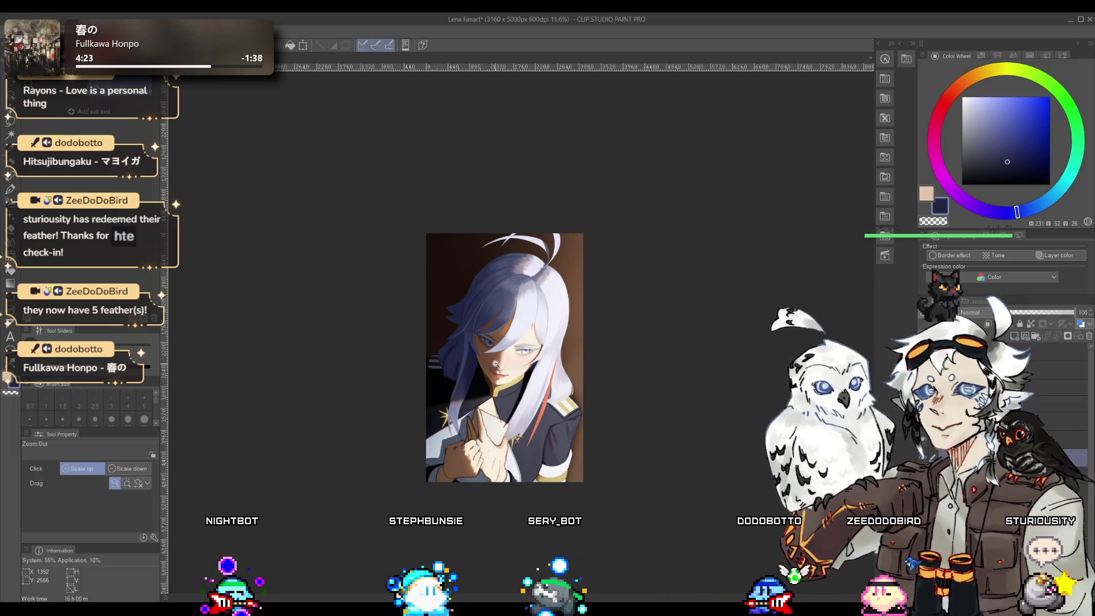
mouse_move(440, 331)
mouse_down()
mouse_move(460, 317)
mouse_move(481, 324)
mouse_move(489, 347)
mouse_up()
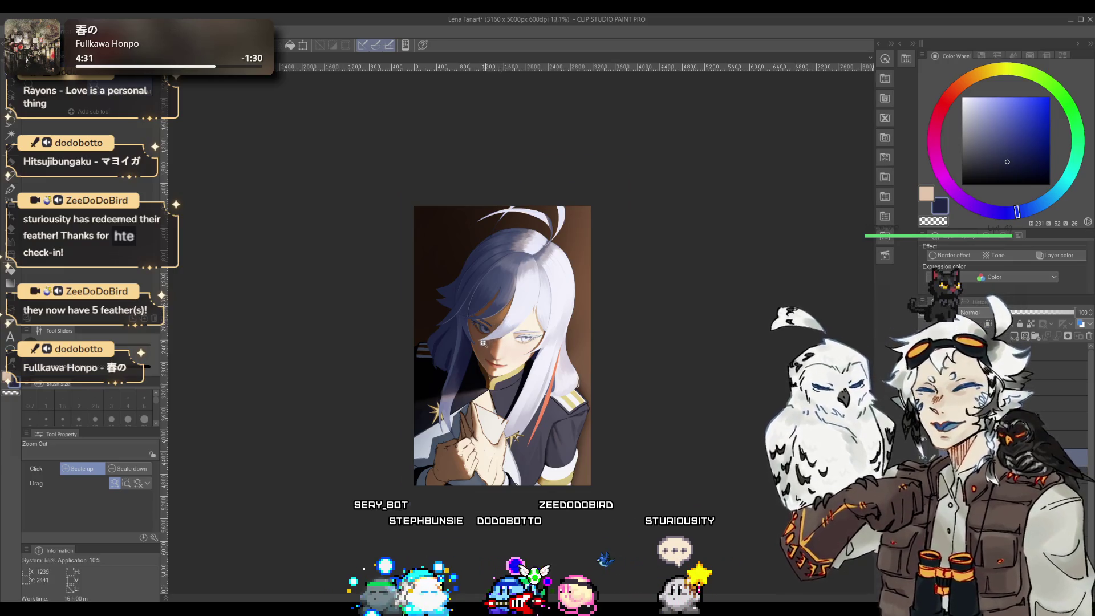
drag(482, 343, 488, 354)
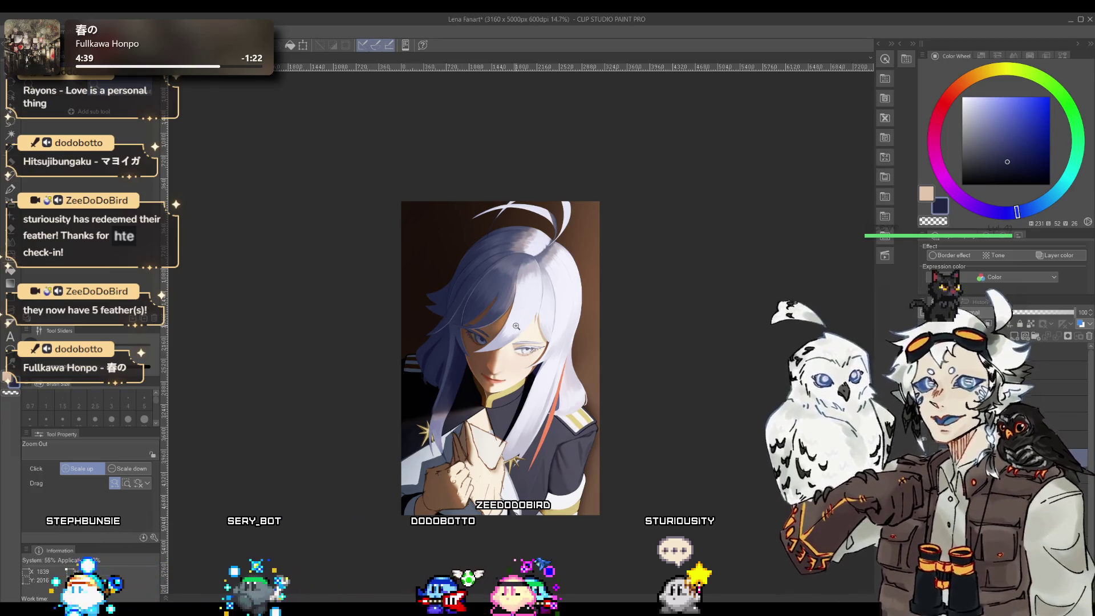
mouse_move(525, 268)
mouse_down()
mouse_move(489, 375)
mouse_move(519, 282)
mouse_move(464, 340)
mouse_up()
- Paint a lighter lavender stroke along the lower iris of the visible eye
key(p)
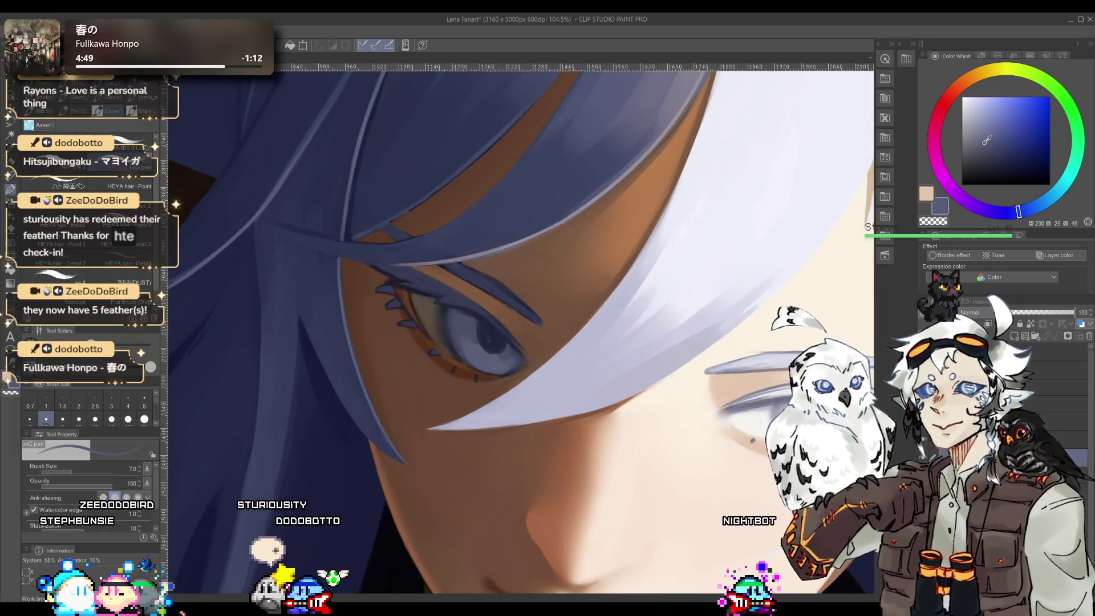
click(996, 131)
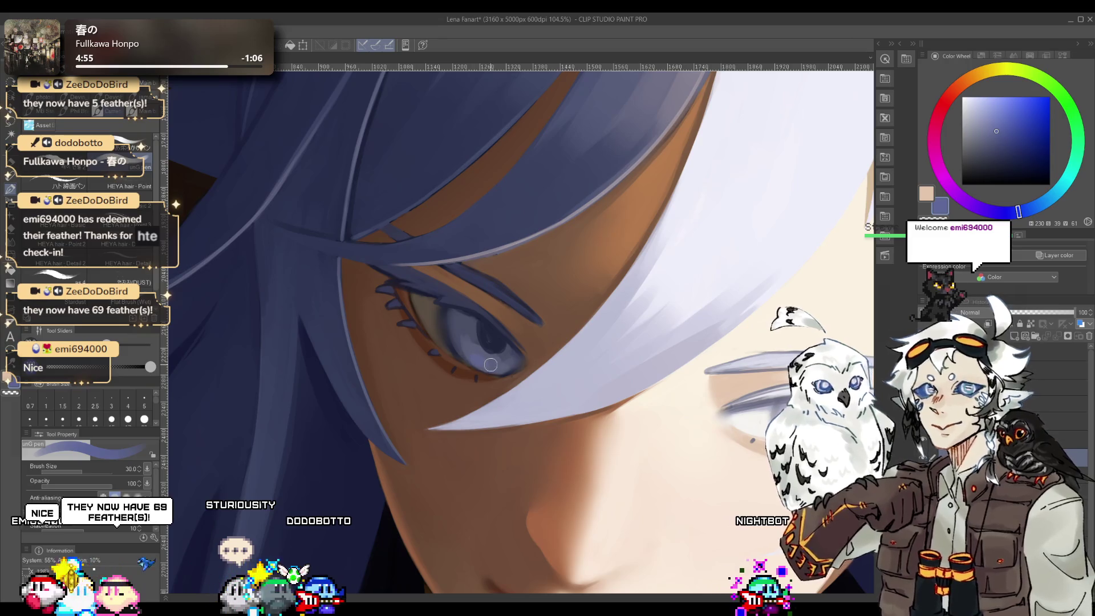
drag(478, 362, 466, 349)
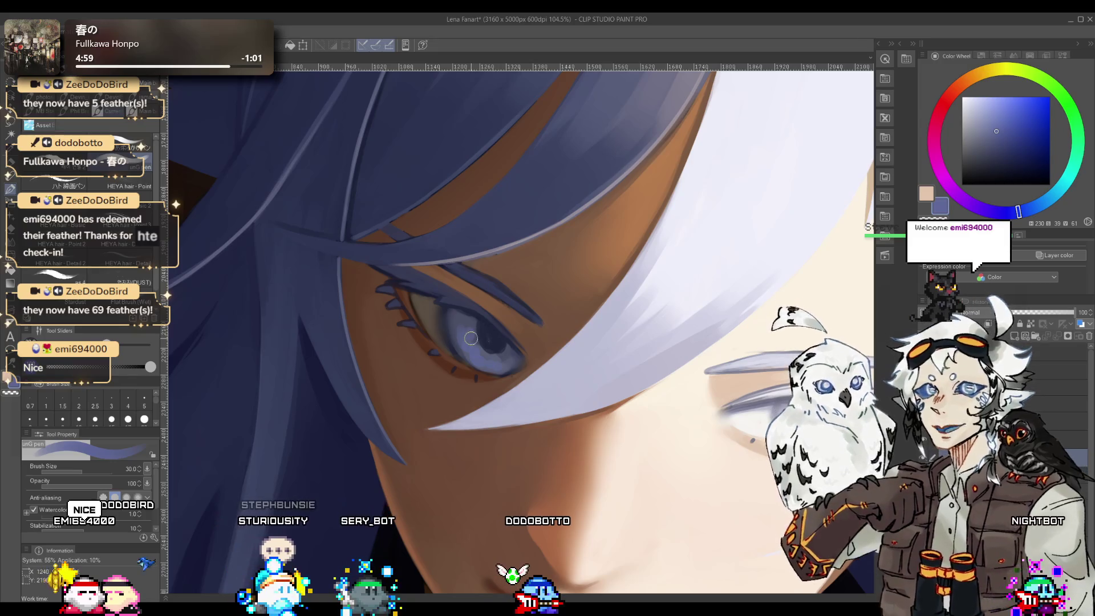
scroll(511, 363, down, 5)
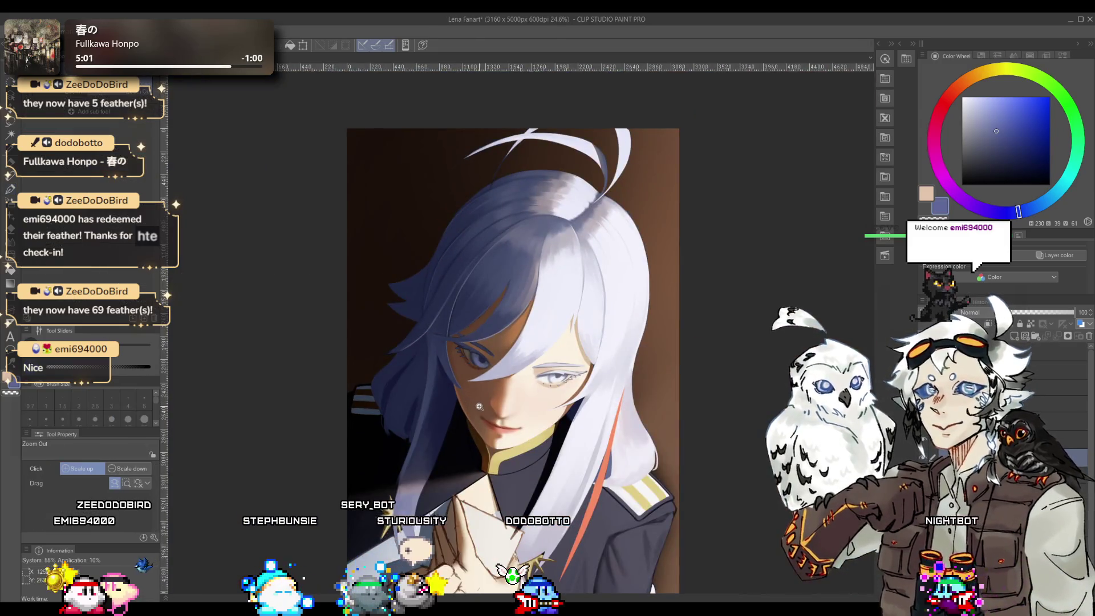
scroll(519, 336, up, 5)
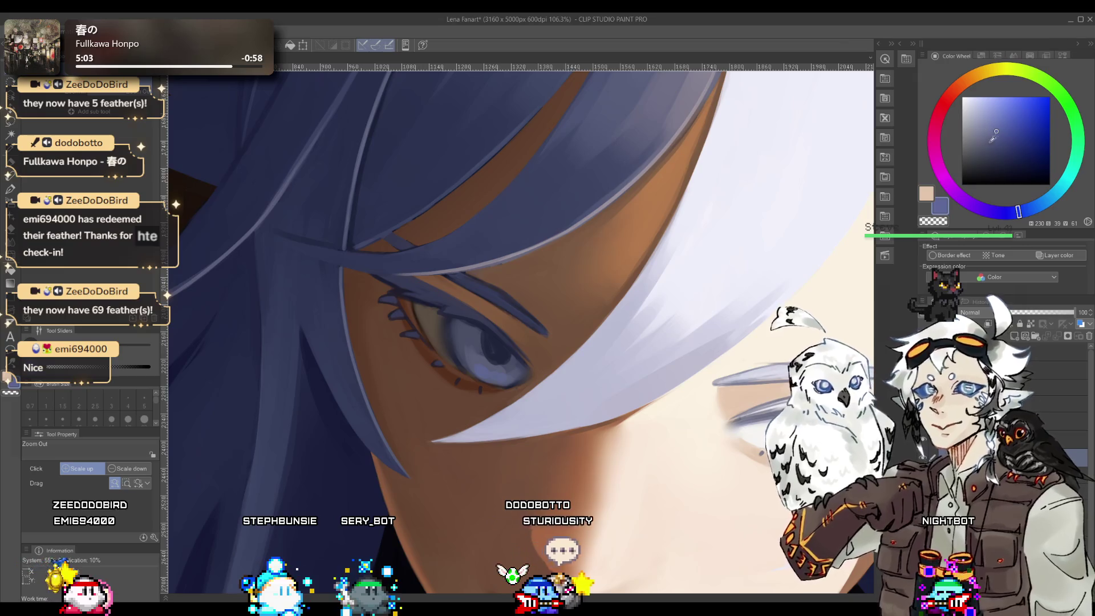
- Add brighter light-blue highlights across the iris with the pen
click(997, 119)
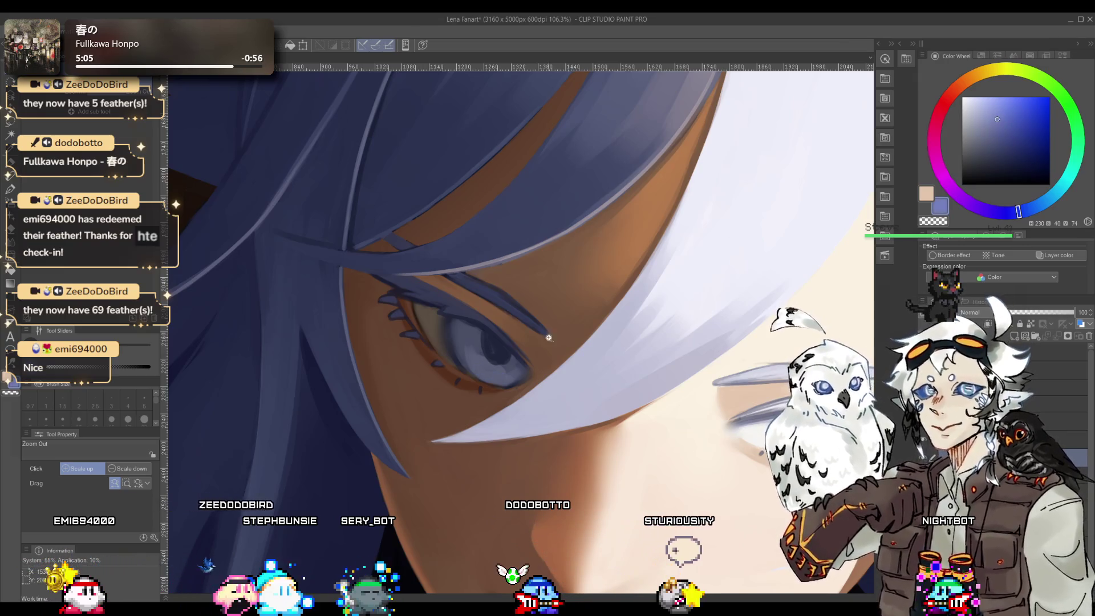
key(b)
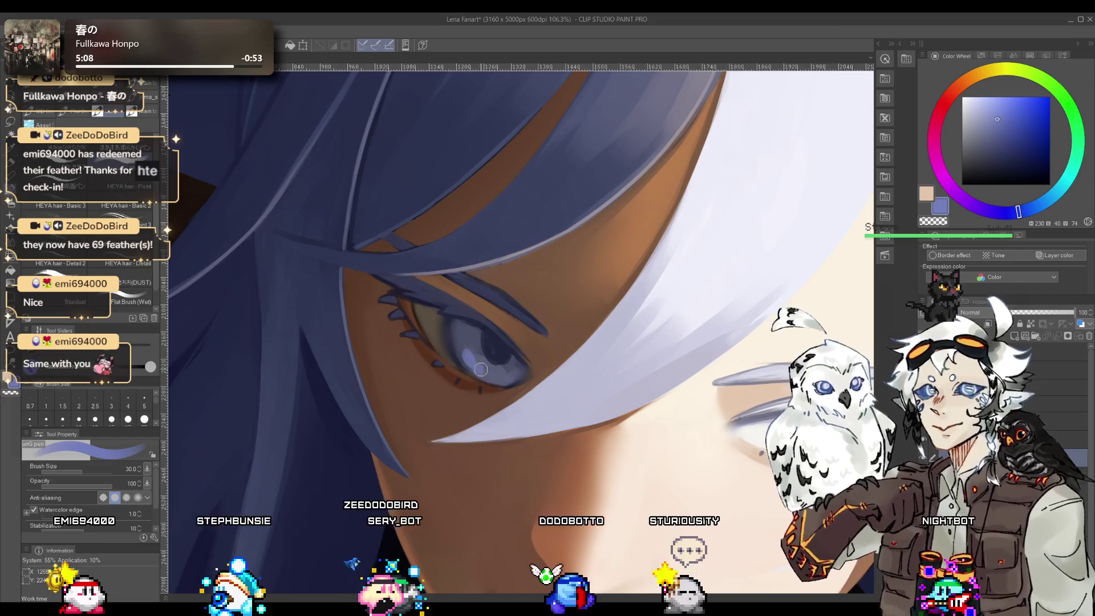
drag(473, 351, 490, 373)
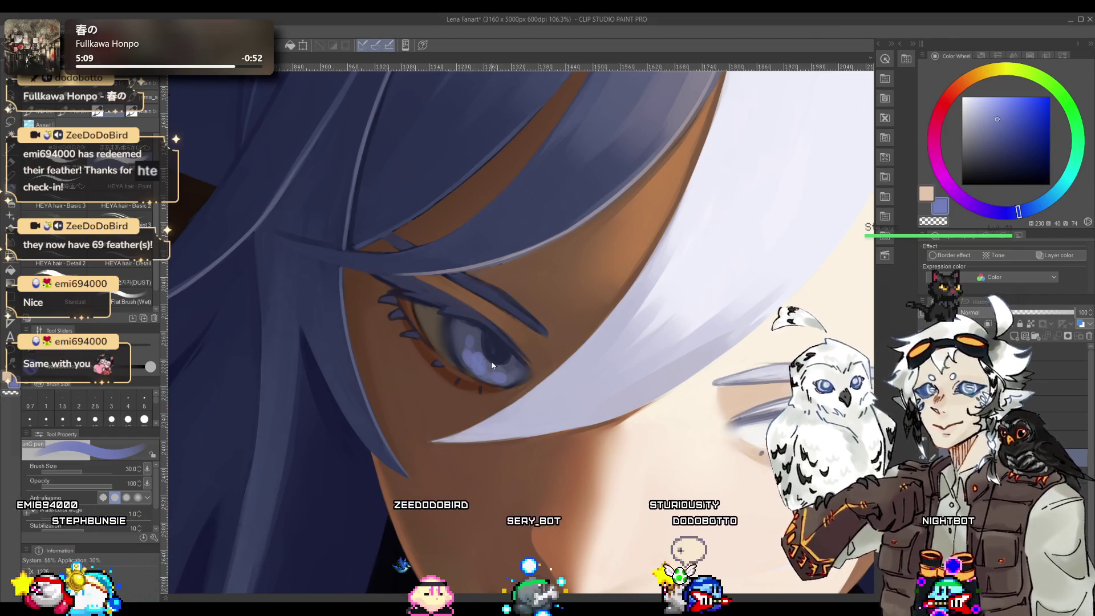
key(/)
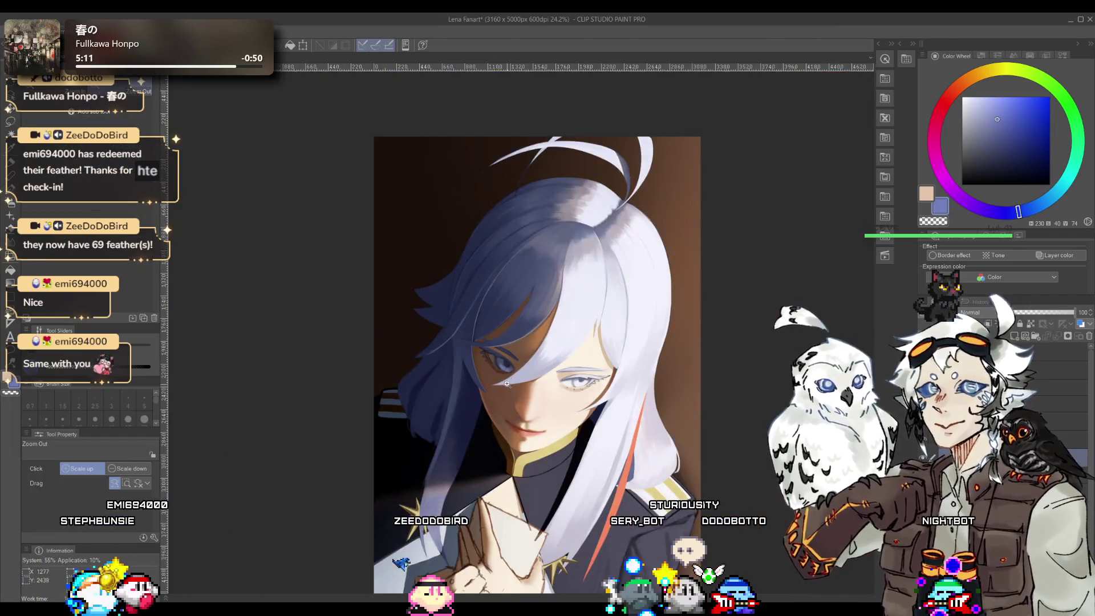
drag(492, 365, 546, 340)
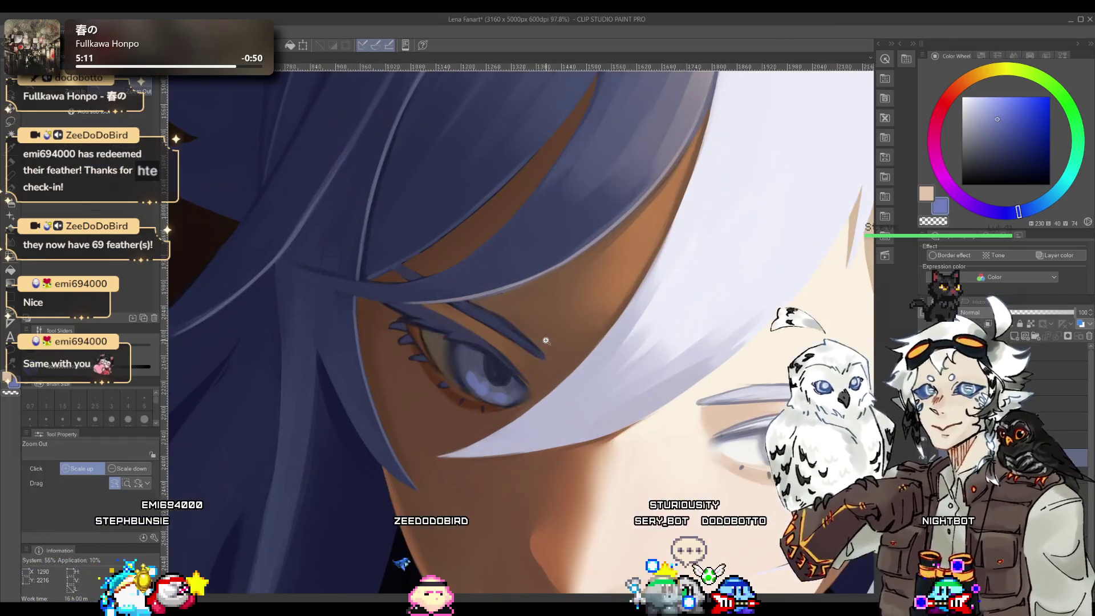
key(b)
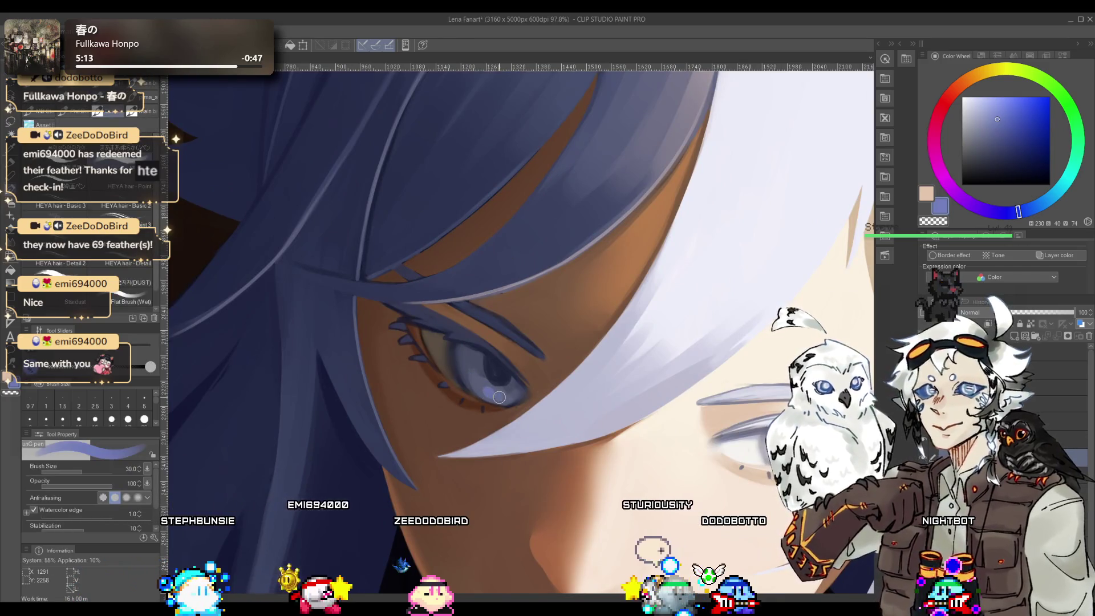
key(/)
mouse_move(499, 397)
mouse_down()
mouse_move(512, 412)
mouse_move(497, 459)
mouse_up()
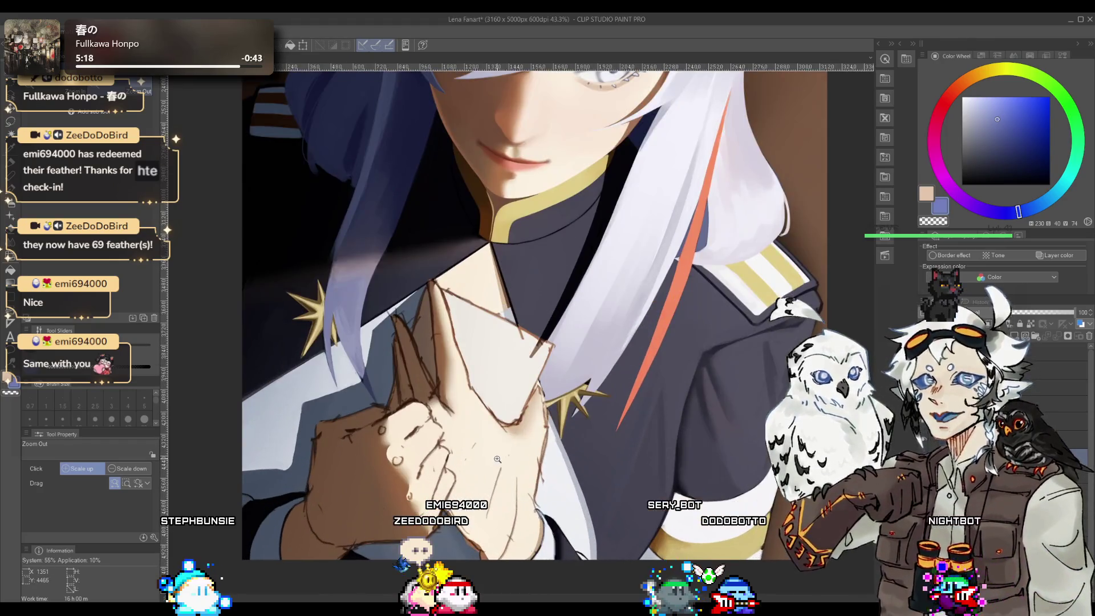
alt+click(495, 488)
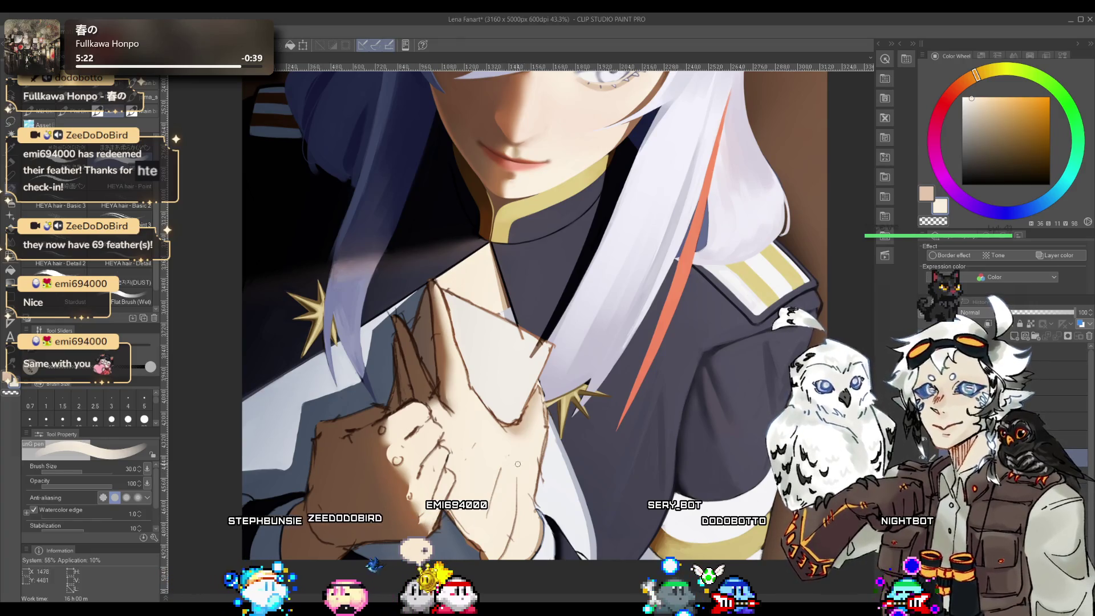
alt+click(673, 239)
key(ctrl+z)
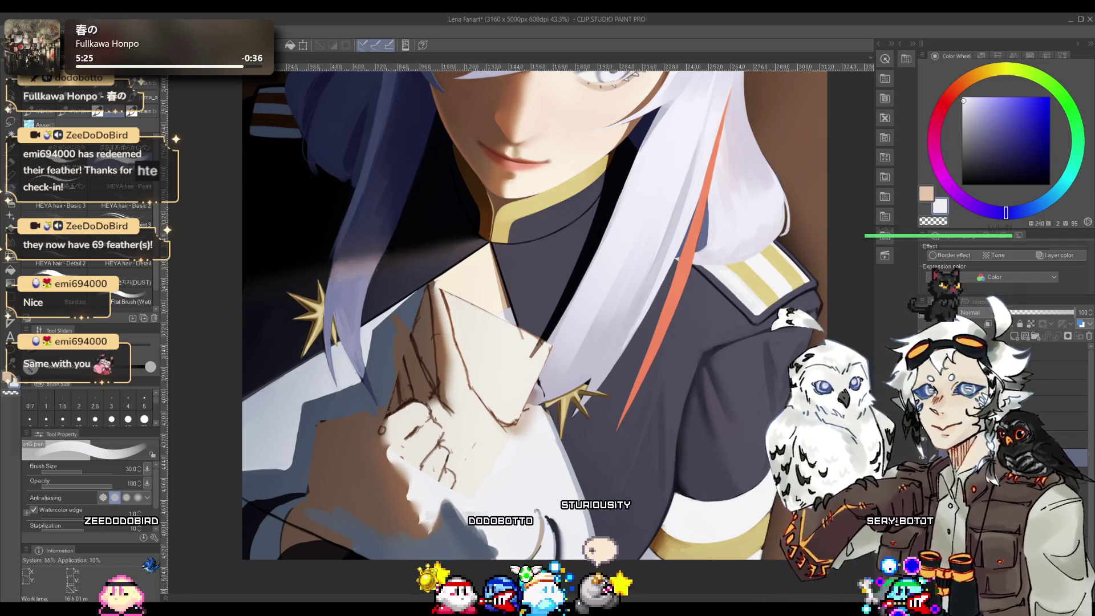
key(ctrl+y)
mouse_move(490, 456)
mouse_down()
mouse_move(536, 459)
mouse_move(708, 379)
mouse_up()
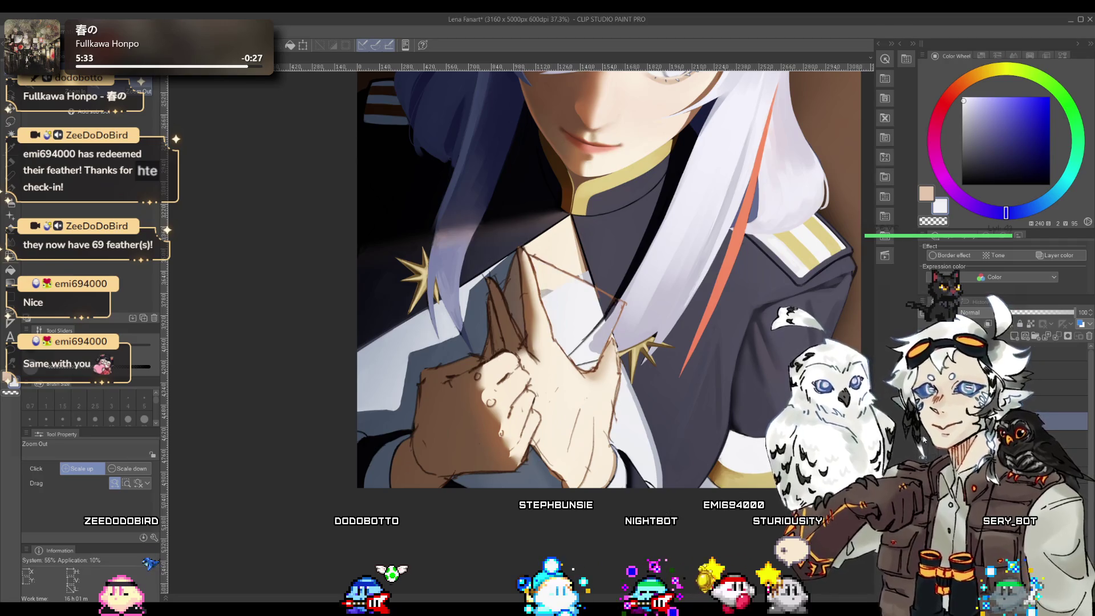
key(ctrl+z)
key(ctrl+z)
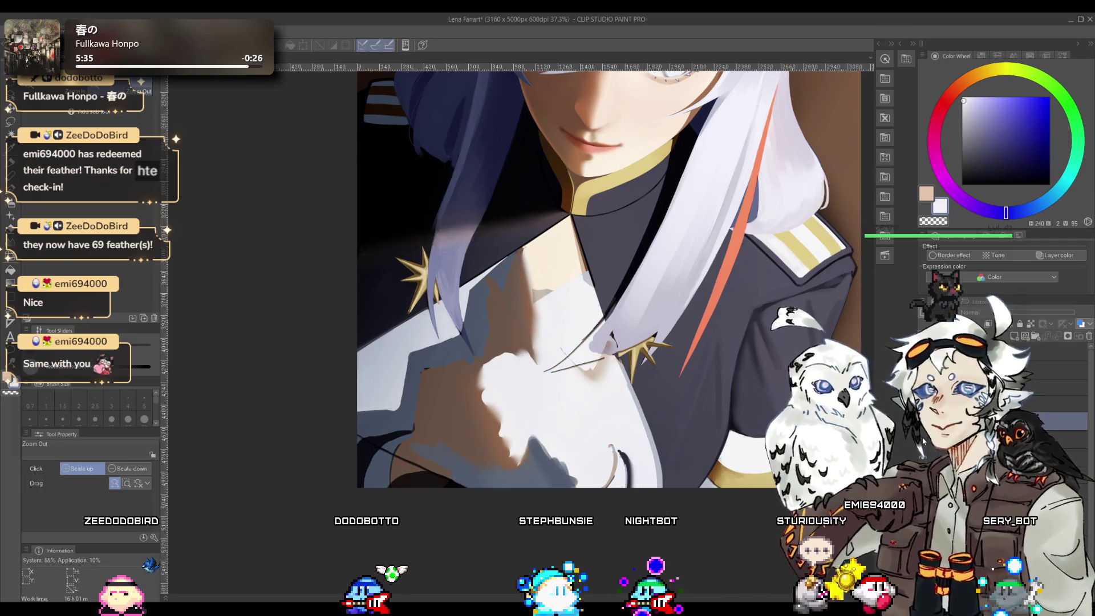
key(ctrl+z)
key(ctrl+z)
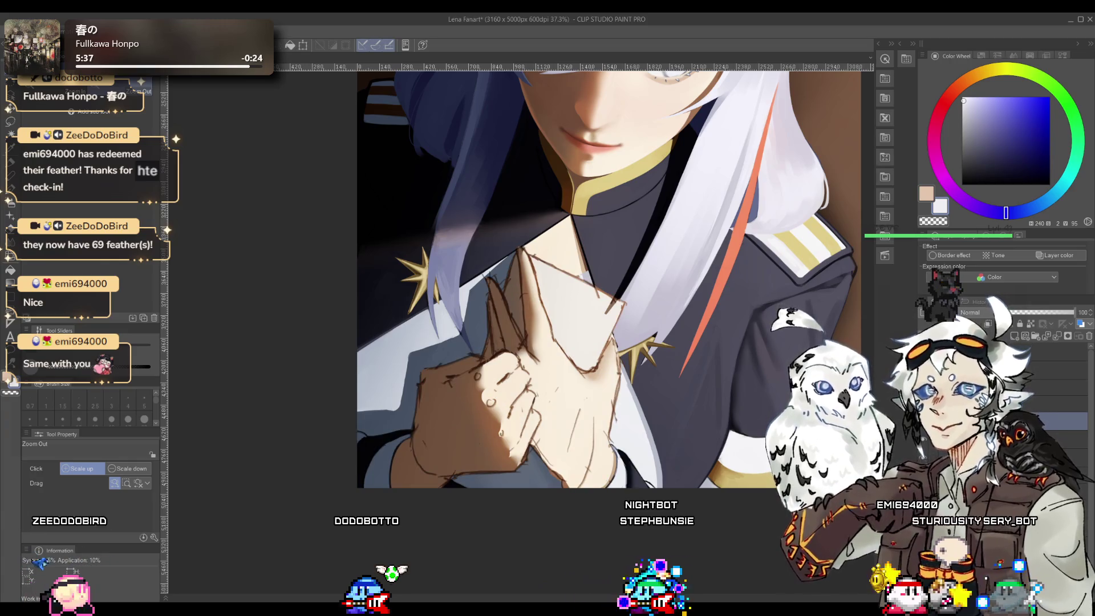
key(b)
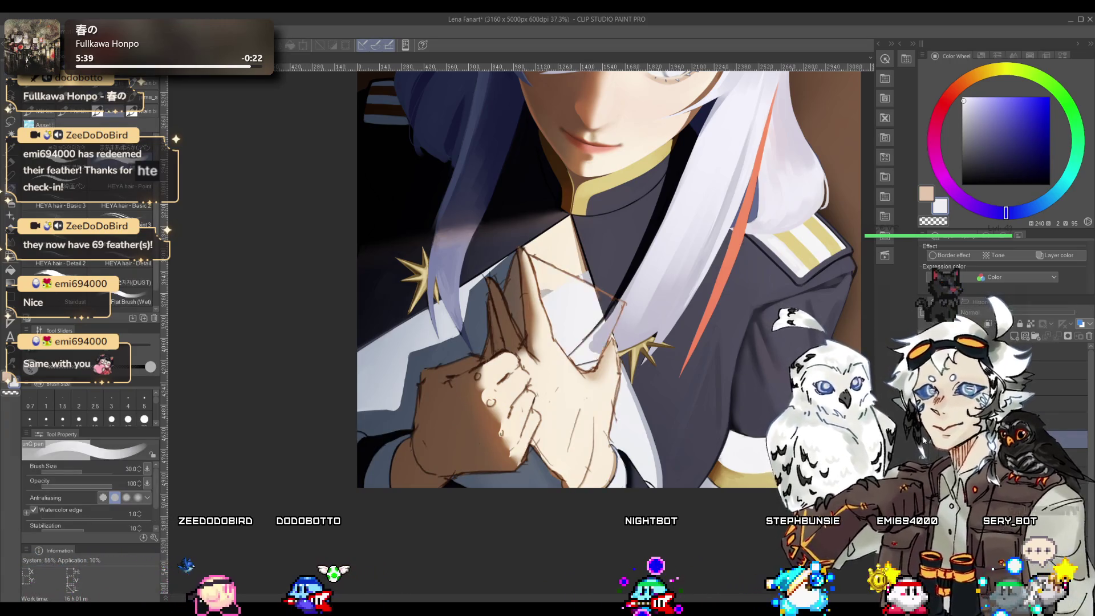
alt+click(547, 287)
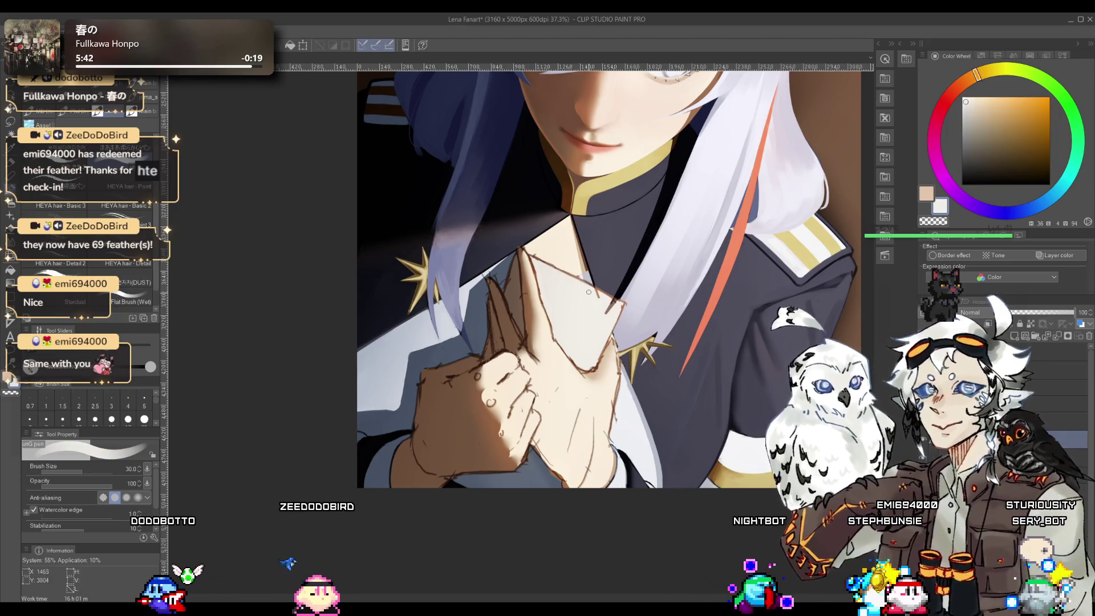
key(bracketright)
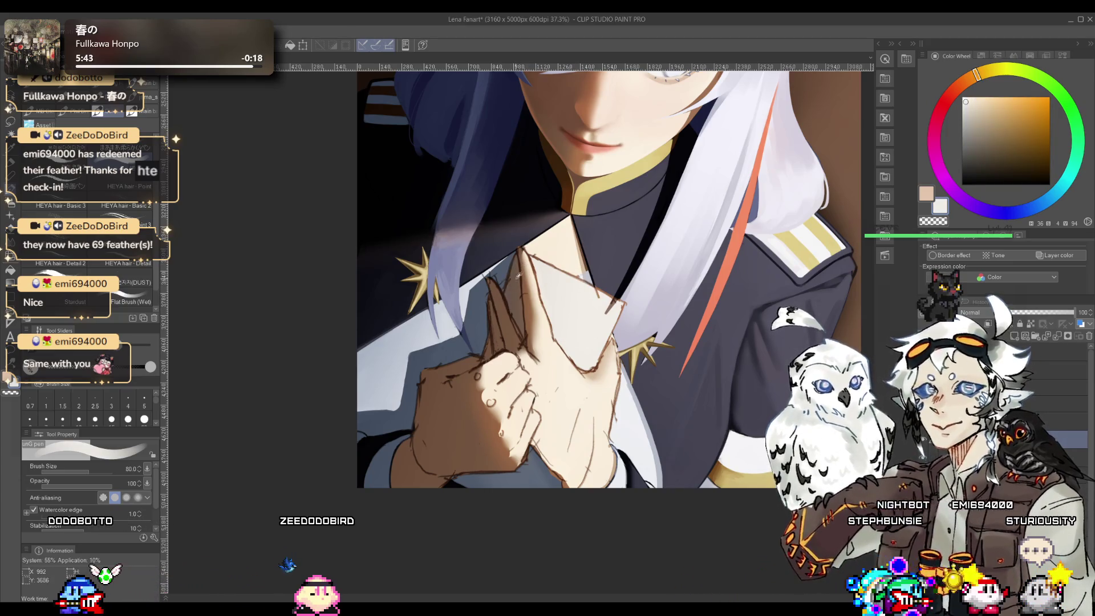
alt+click(494, 346)
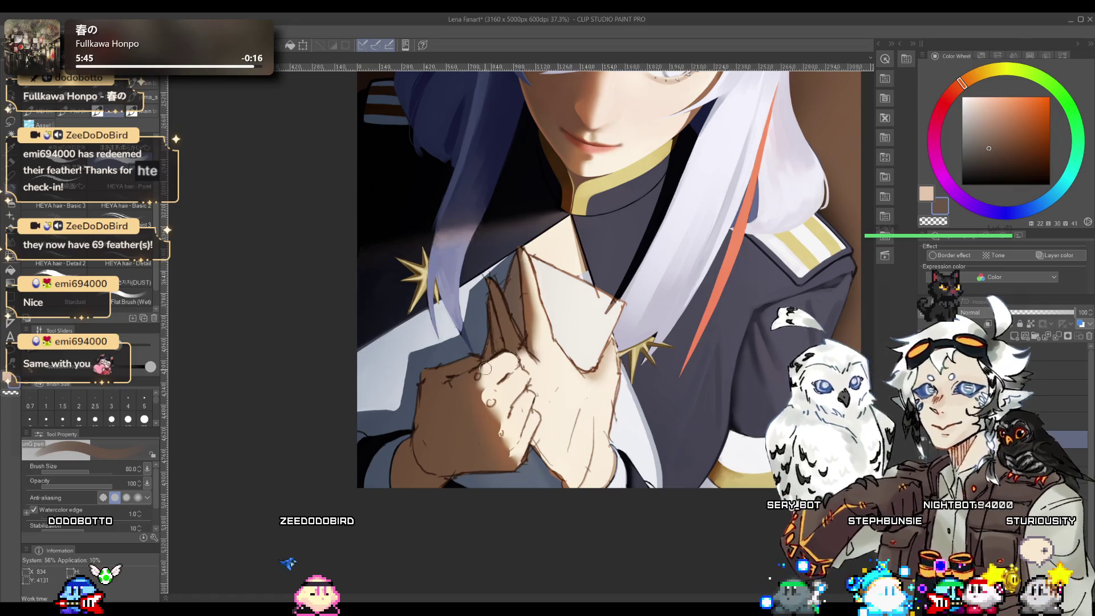
alt+click(576, 301)
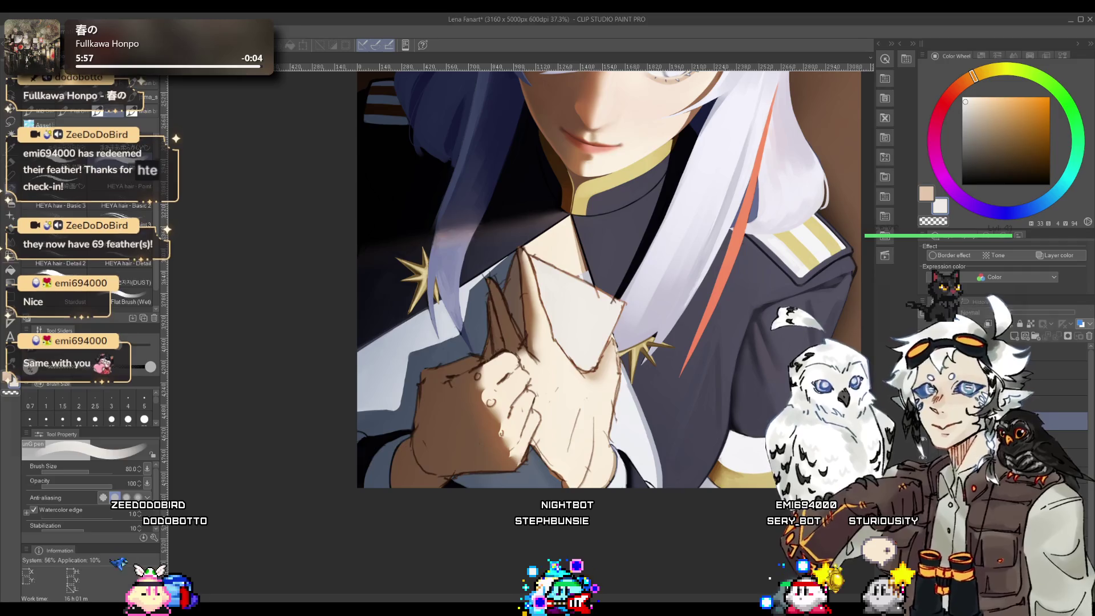
key(e)
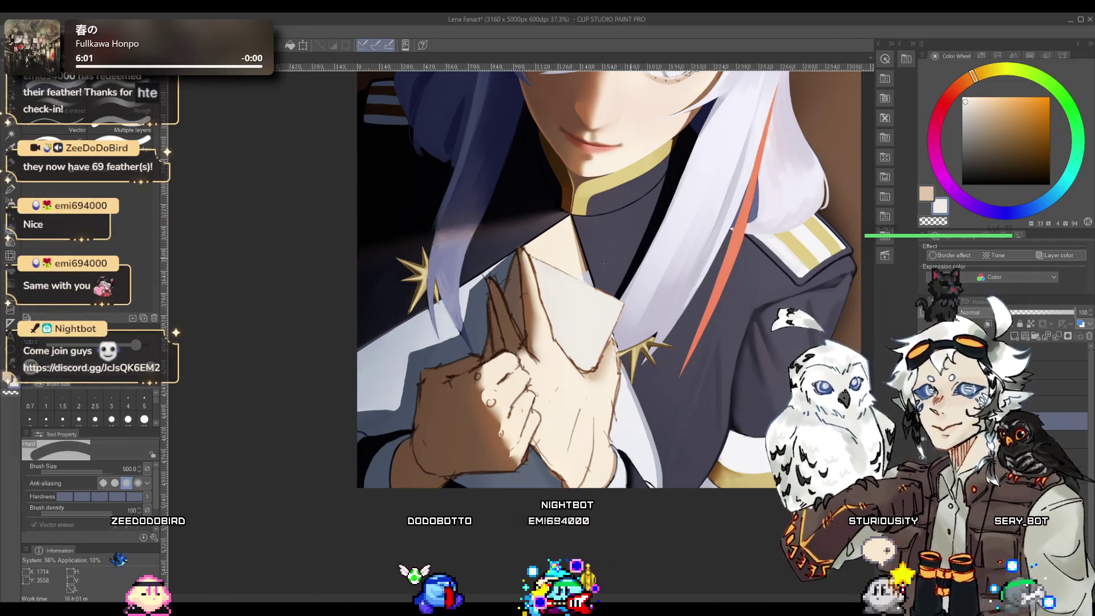
key(bracketleft)
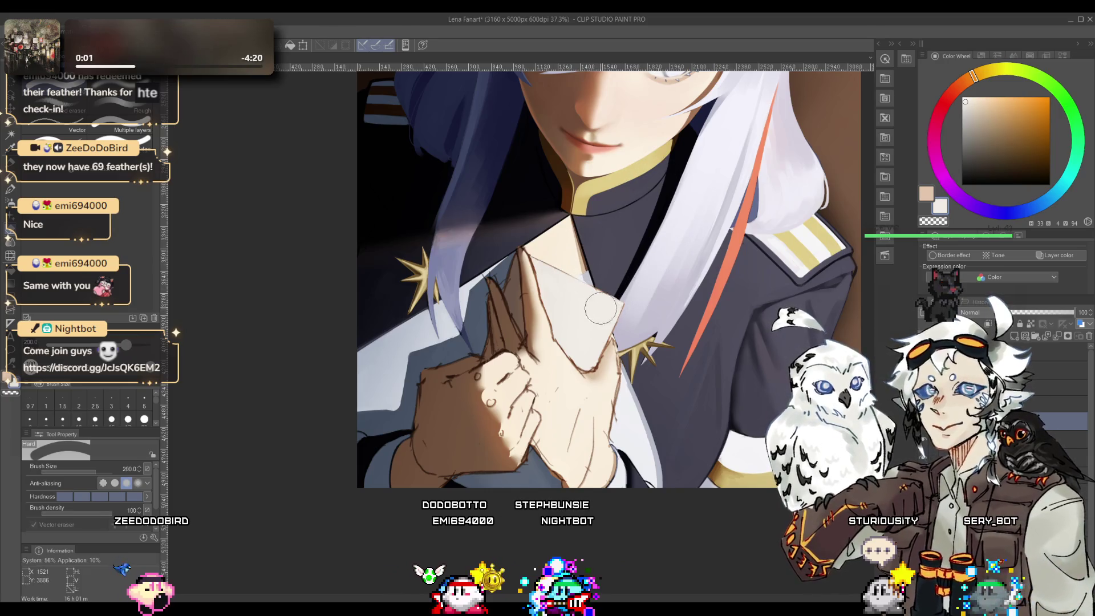
key(bracketleft)
key(bracketleft)
key(bracketleft)
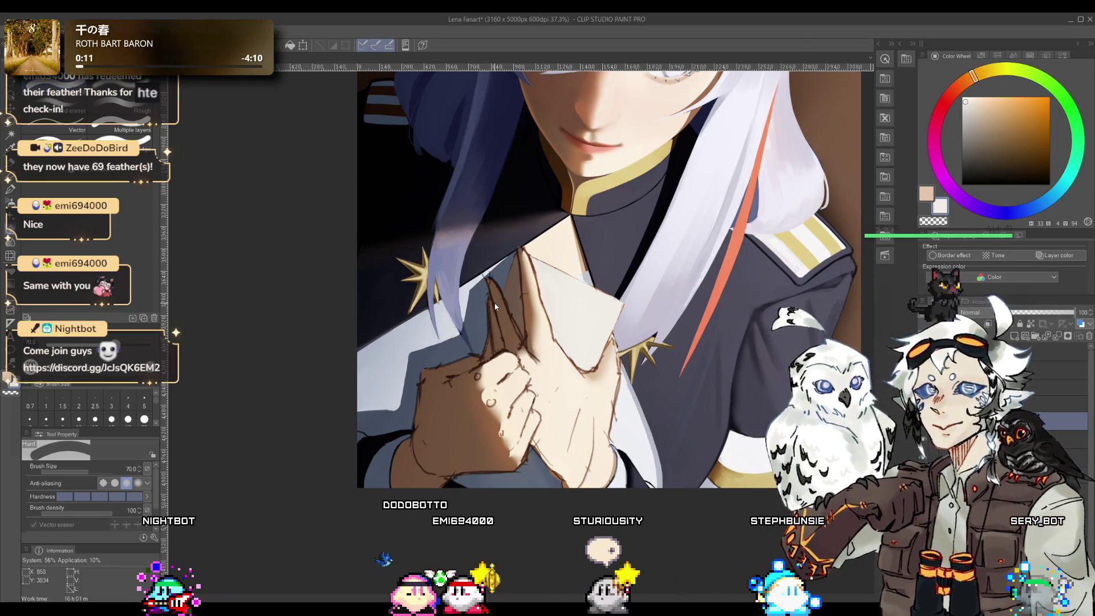
drag(507, 317, 553, 314)
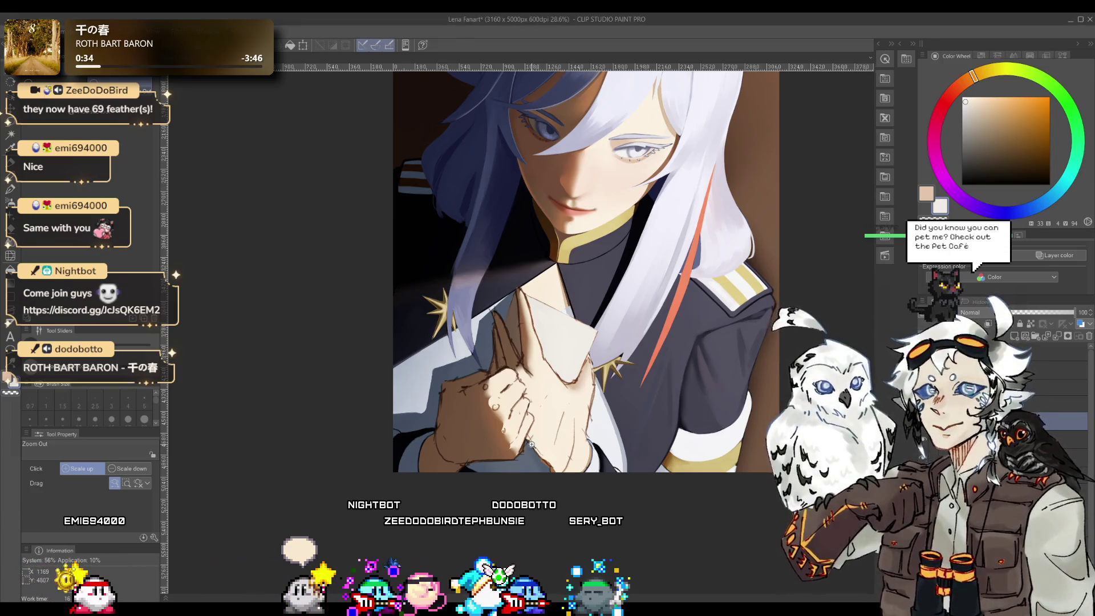
- Draw a straight shift-click line along the envelope's top edge at its pale corner
drag(531, 444, 531, 342)
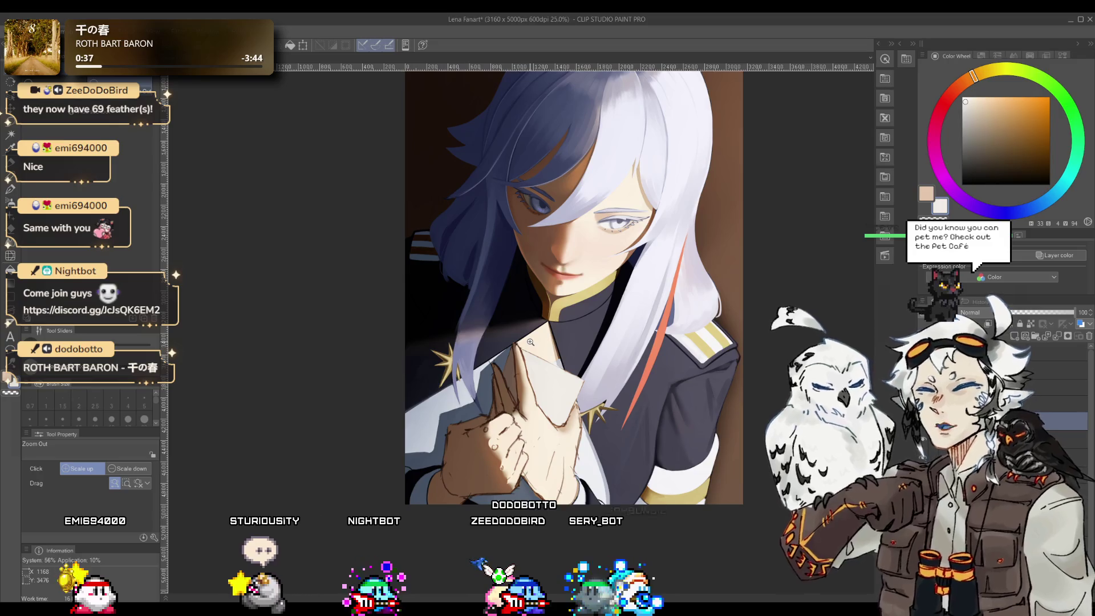
drag(530, 358, 637, 255)
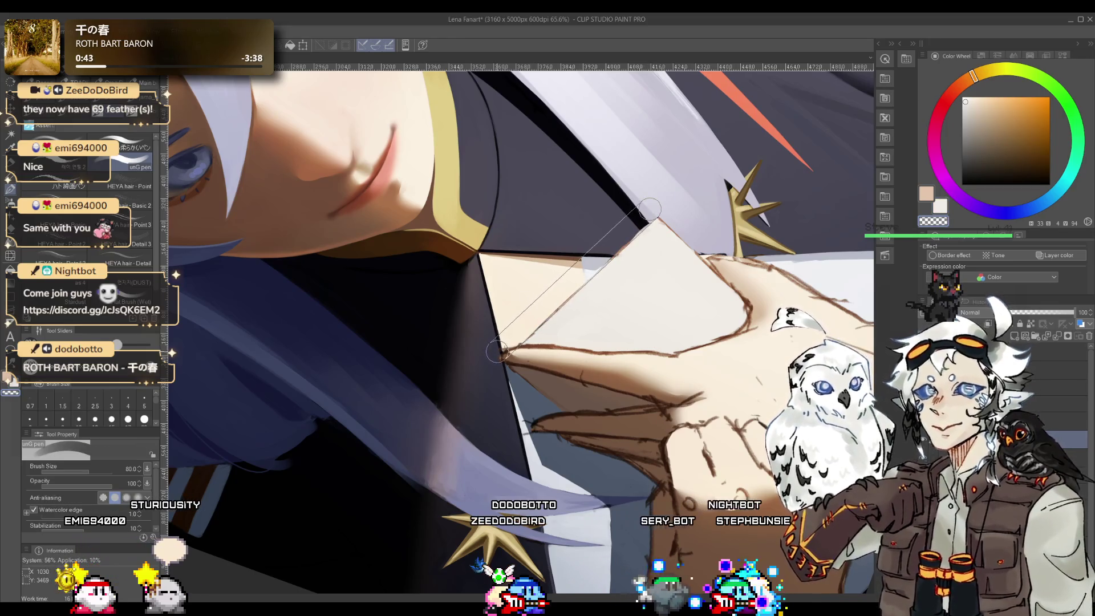
drag(655, 229, 585, 388)
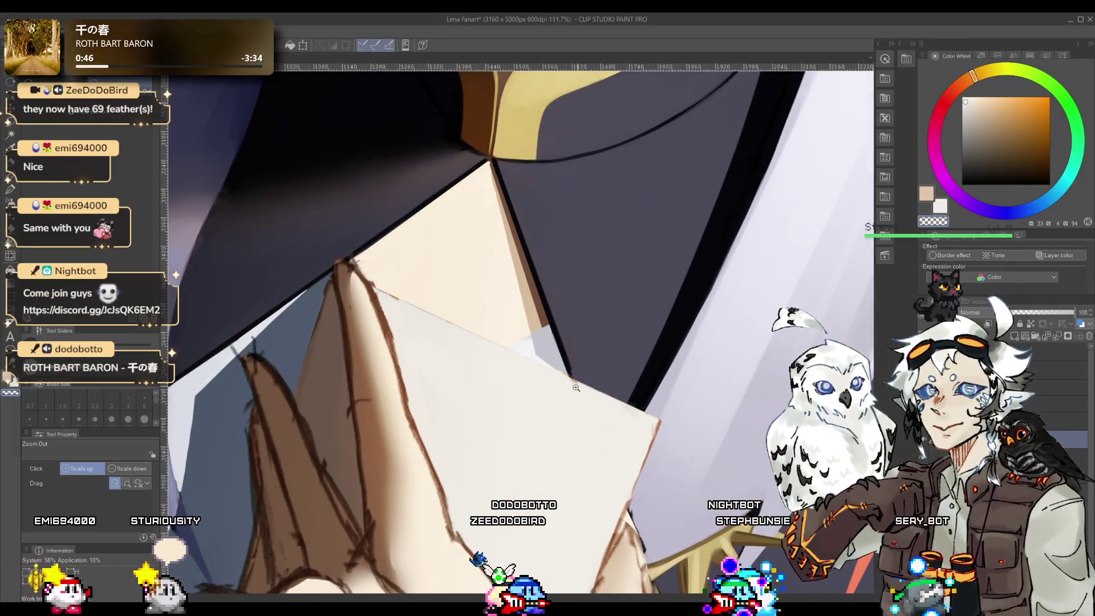
drag(576, 388, 604, 376)
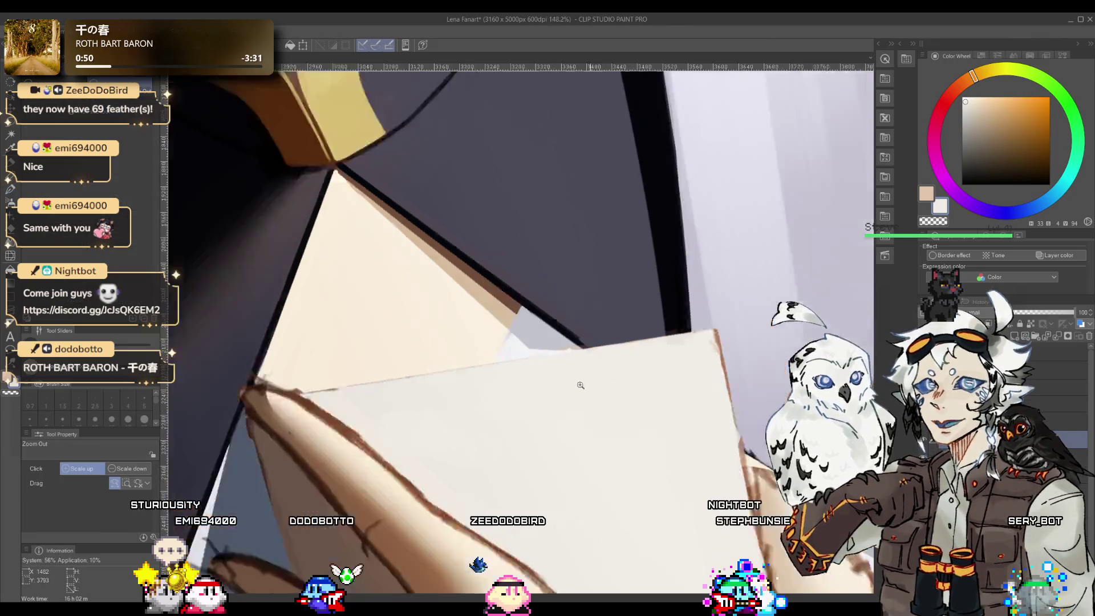
mouse_move(625, 365)
mouse_down()
mouse_move(479, 375)
mouse_move(171, 428)
mouse_up()
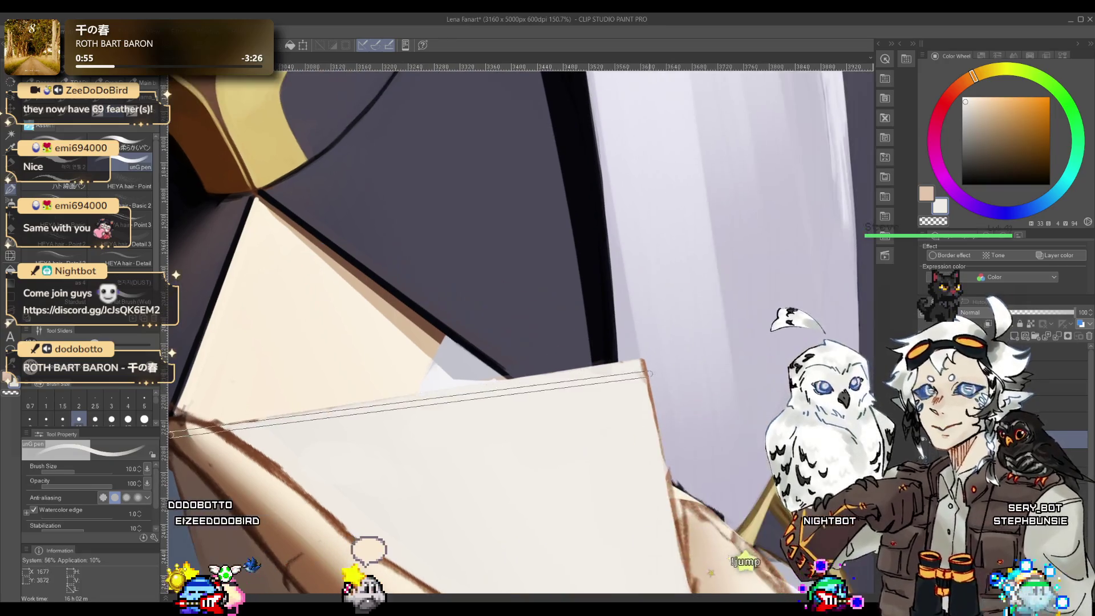
shift+click(641, 361)
key(ctrl+alt+space)
click(593, 412)
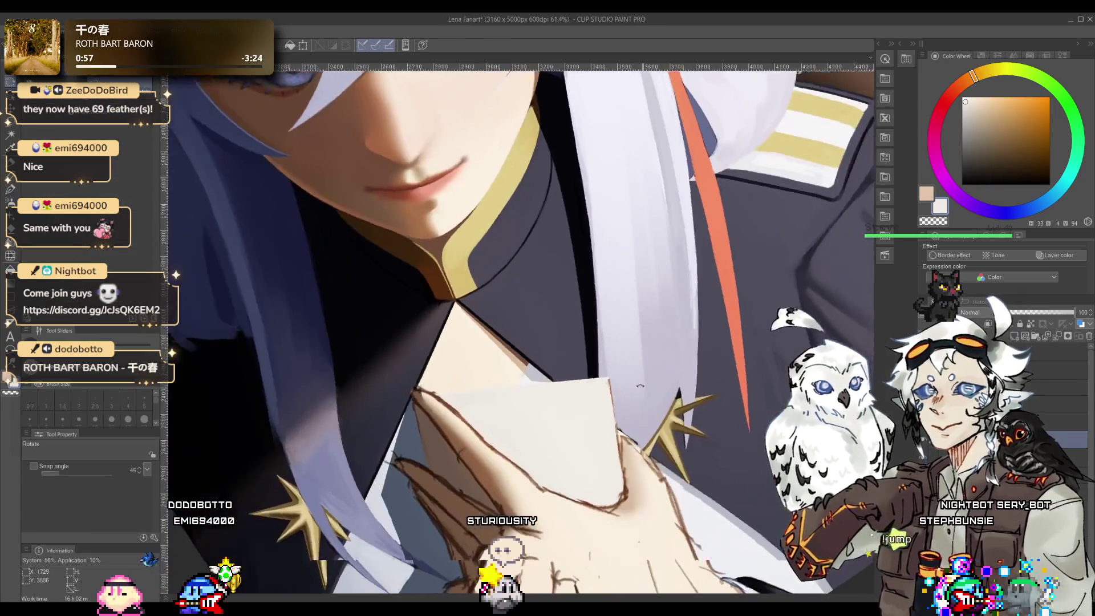
scroll(587, 404, up, 1)
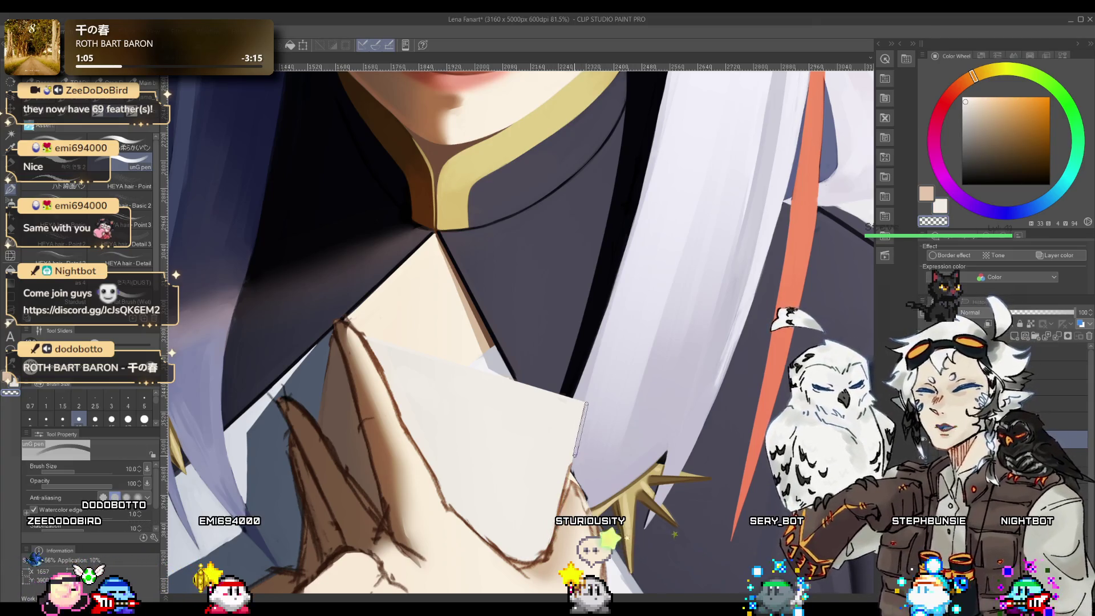
scroll(563, 509, down, 5)
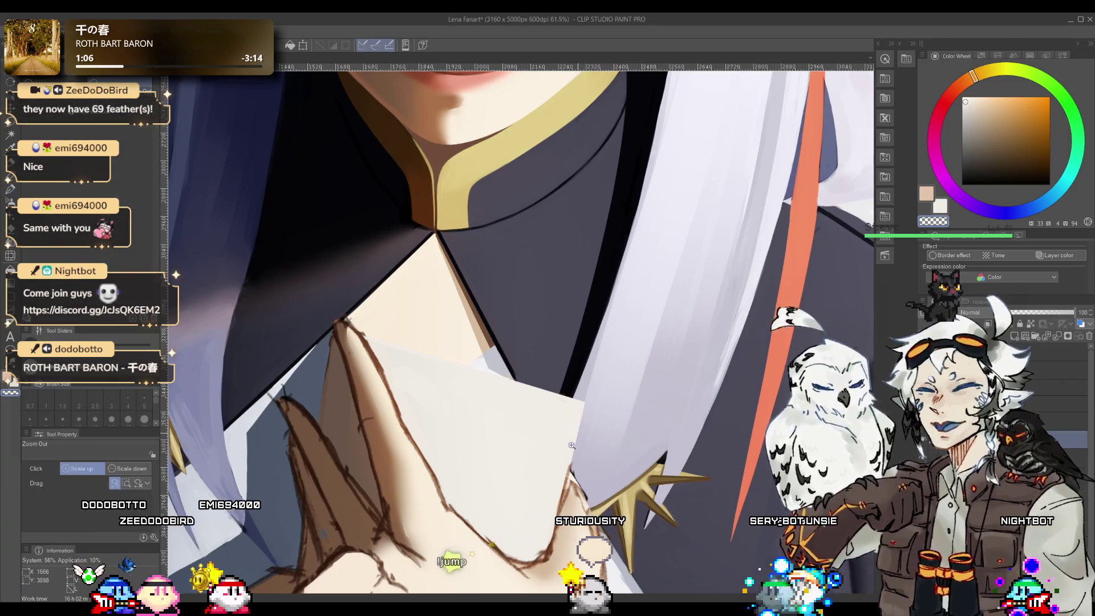
mouse_move(562, 509)
mouse_down()
mouse_move(679, 353)
mouse_move(518, 390)
mouse_up()
key(ctrl+0)
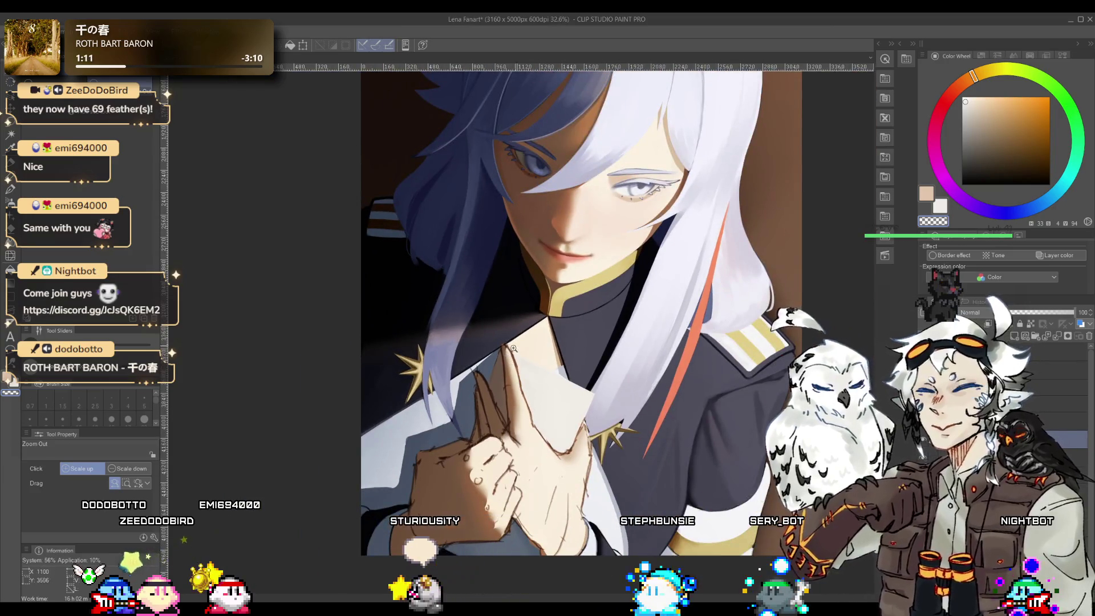
- Pick a muted brown and draw the finger lines, erasing stray marks
scroll(518, 390, up, 5)
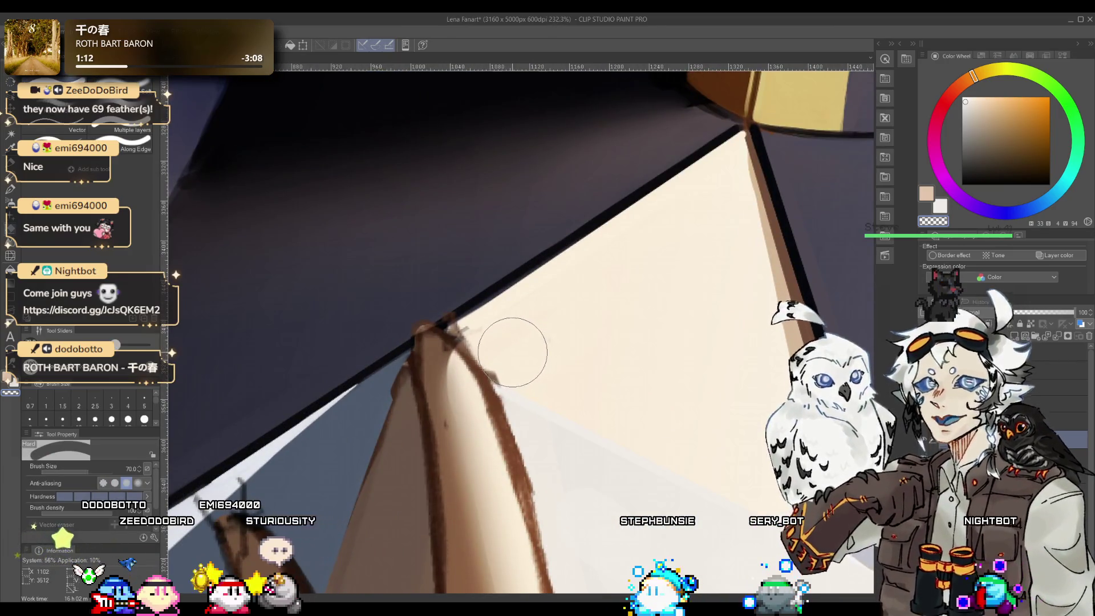
click(514, 360)
scroll(515, 359, up, 2)
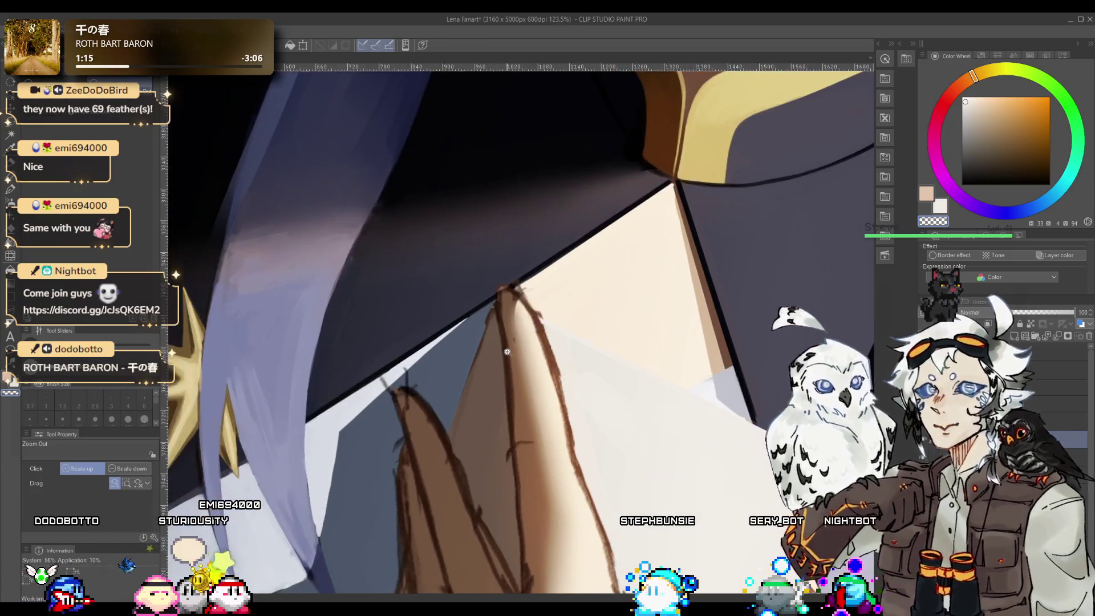
alt+click(508, 367)
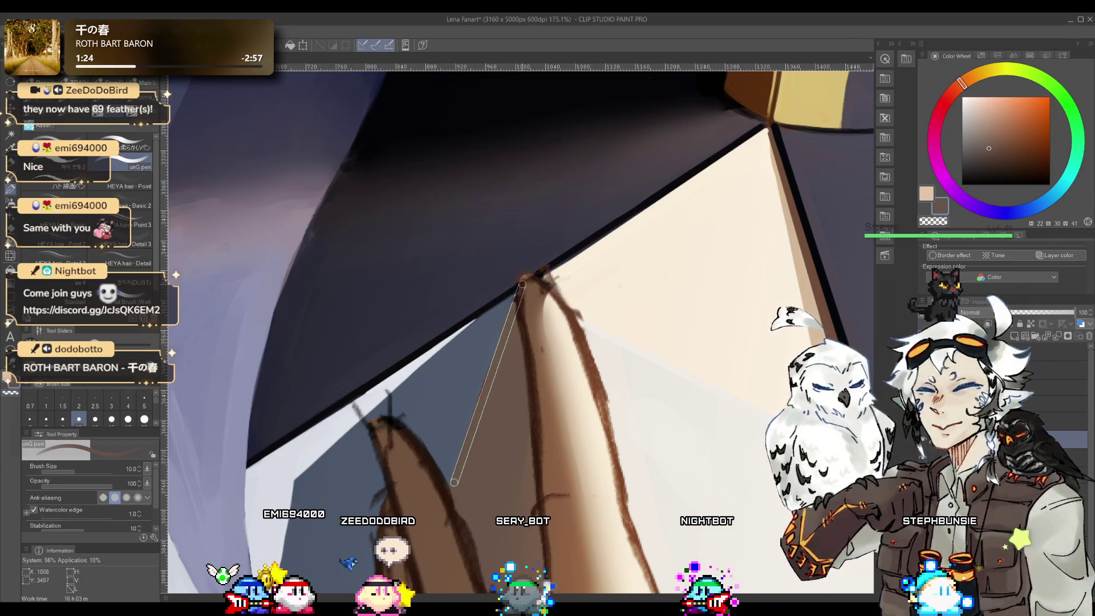
key(e)
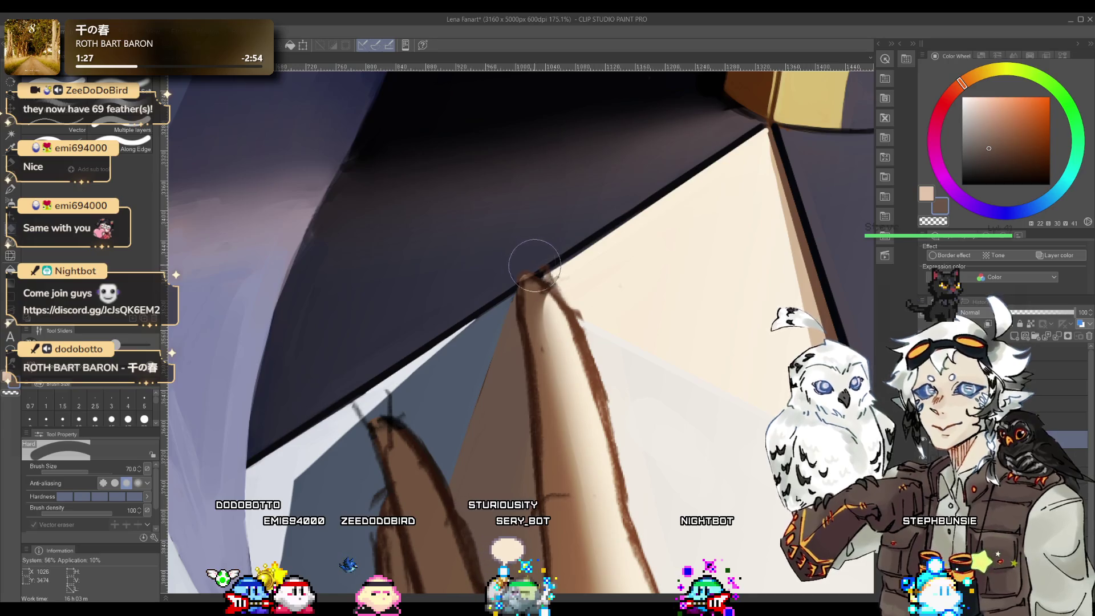
key(p)
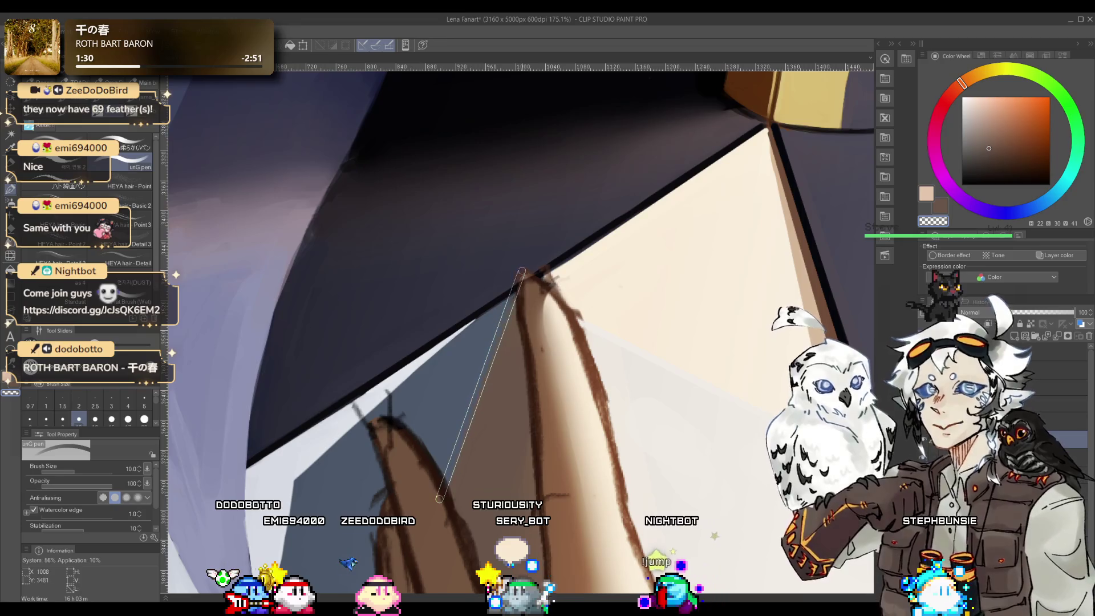
- Reframe on the hands and continue the finger lines with a brown sampled from the sketch
mouse_move(521, 269)
mouse_down()
mouse_move(503, 368)
mouse_move(495, 265)
mouse_up()
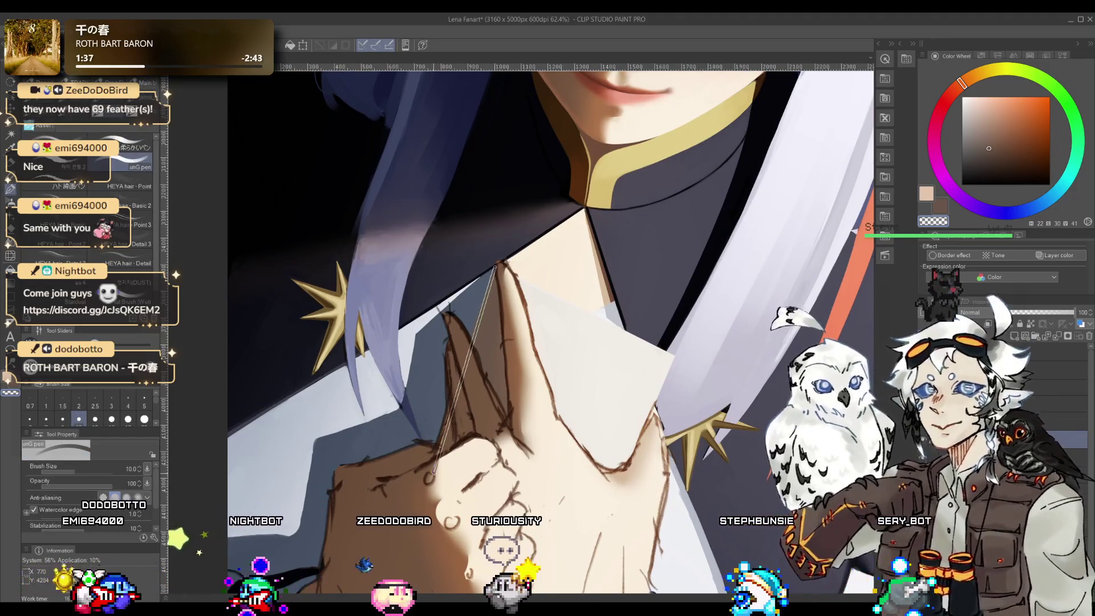
drag(479, 291, 482, 205)
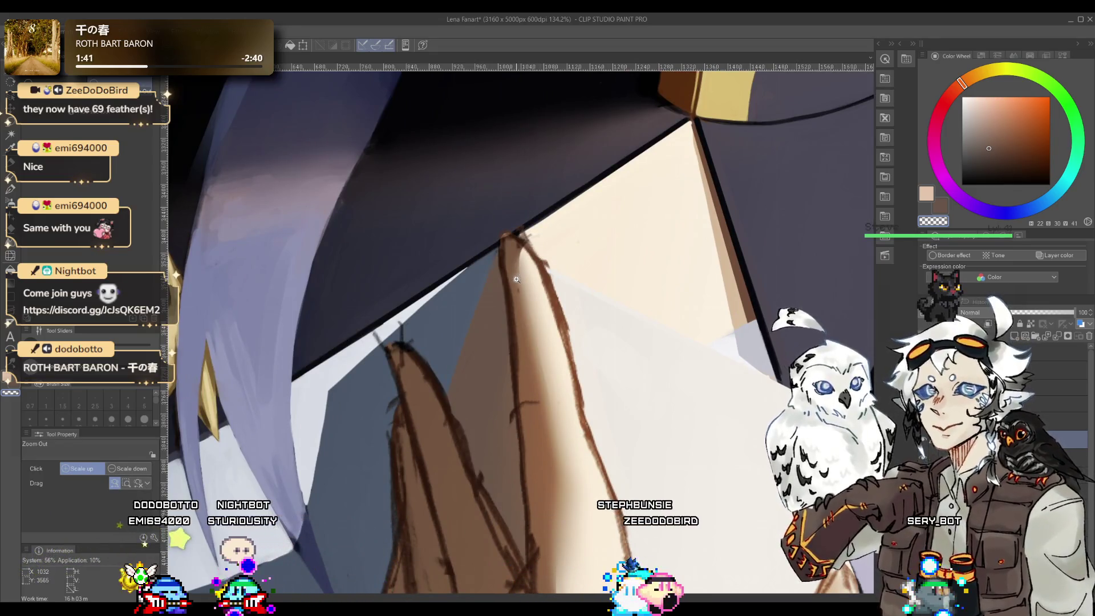
drag(510, 280, 501, 264)
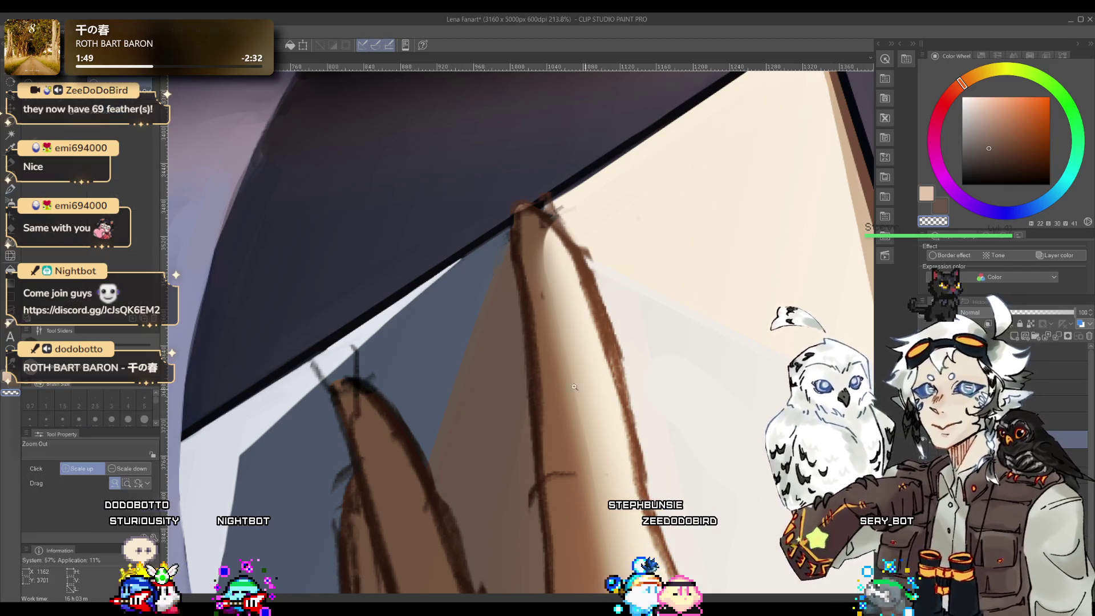
mouse_move(468, 373)
mouse_down()
mouse_move(448, 373)
mouse_move(502, 372)
mouse_up()
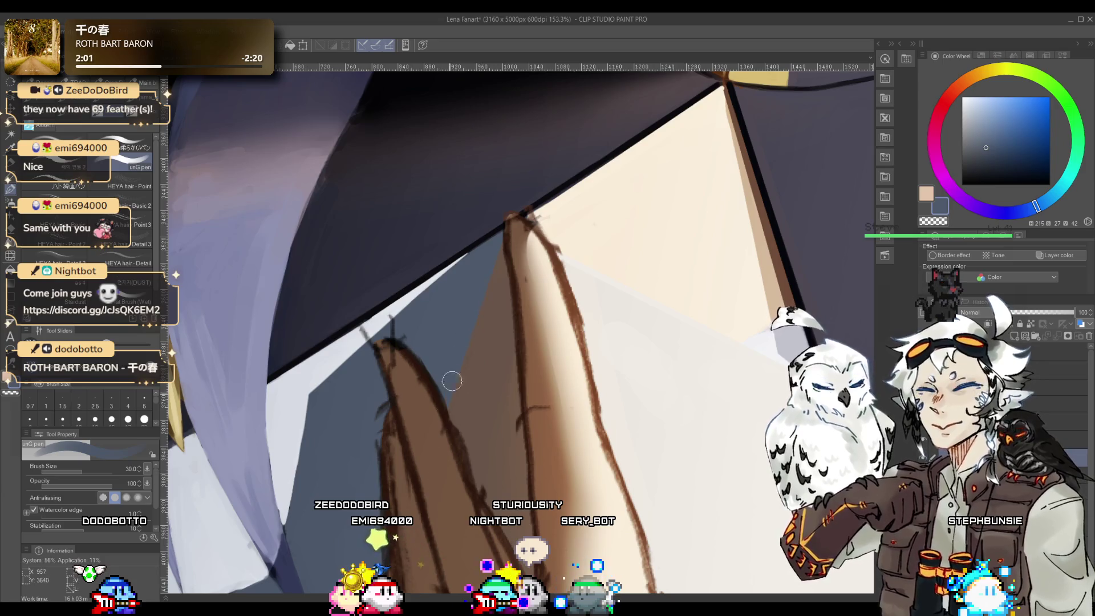
mouse_move(451, 380)
mouse_down()
mouse_move(491, 357)
mouse_move(467, 314)
mouse_up()
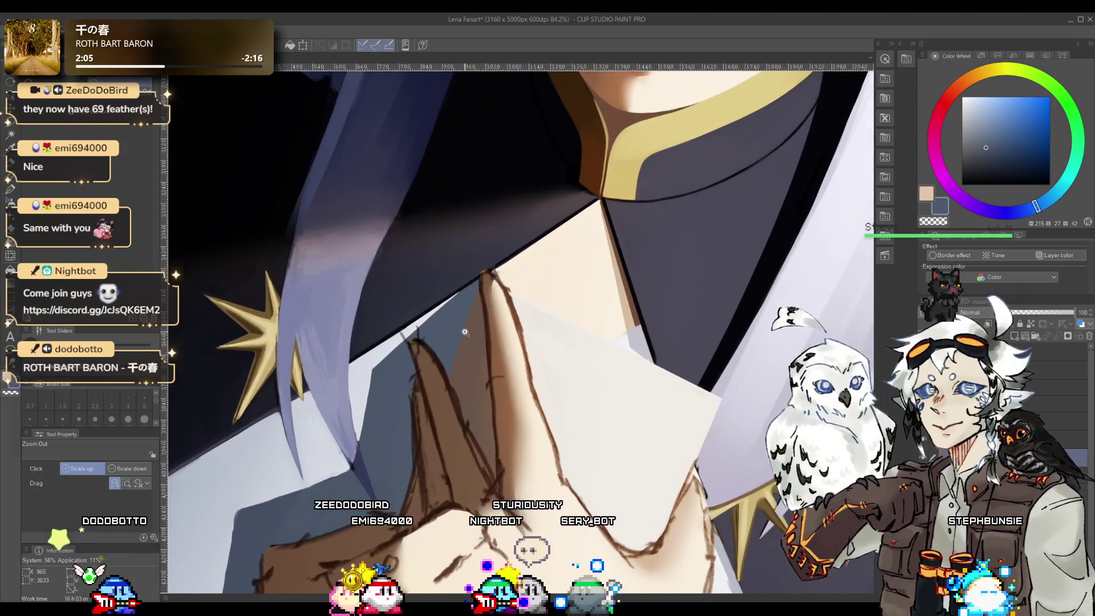
drag(676, 391, 656, 376)
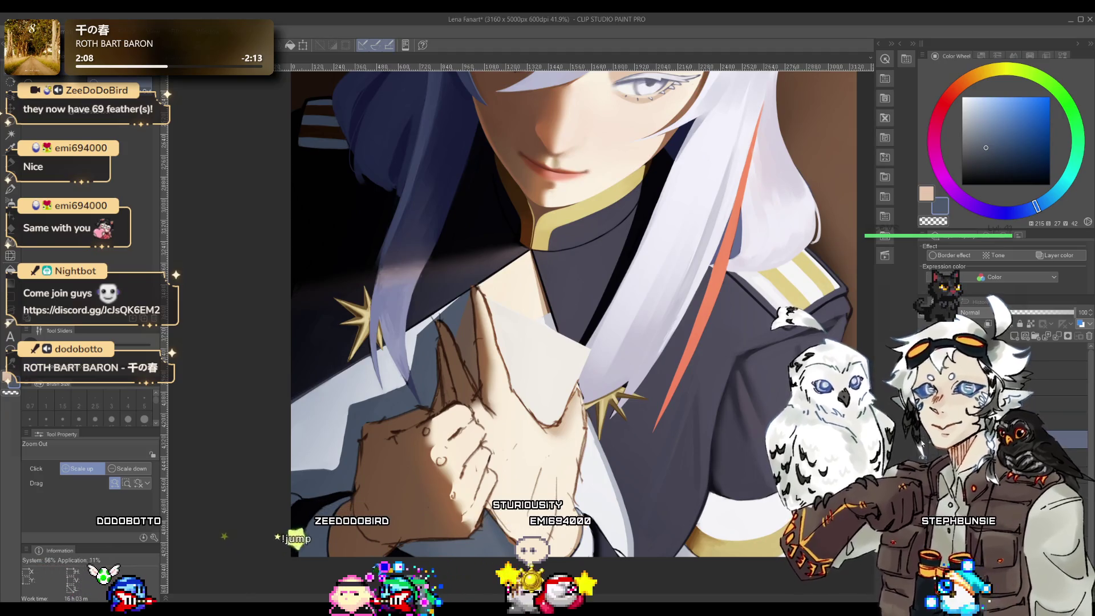
mouse_move(490, 324)
mouse_down()
mouse_move(482, 398)
mouse_move(693, 407)
mouse_up()
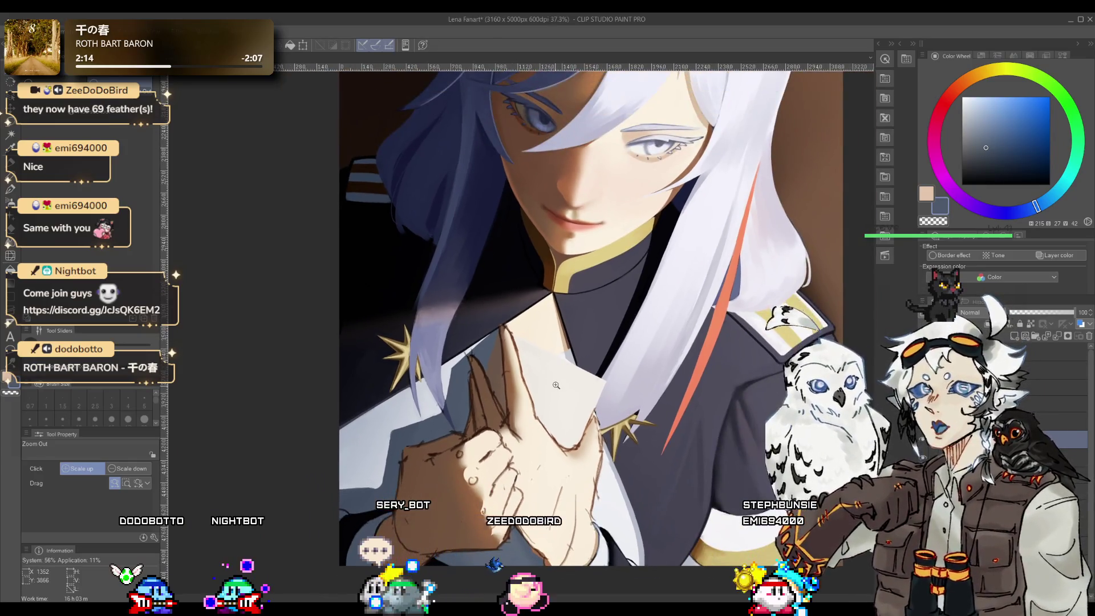
click(556, 386)
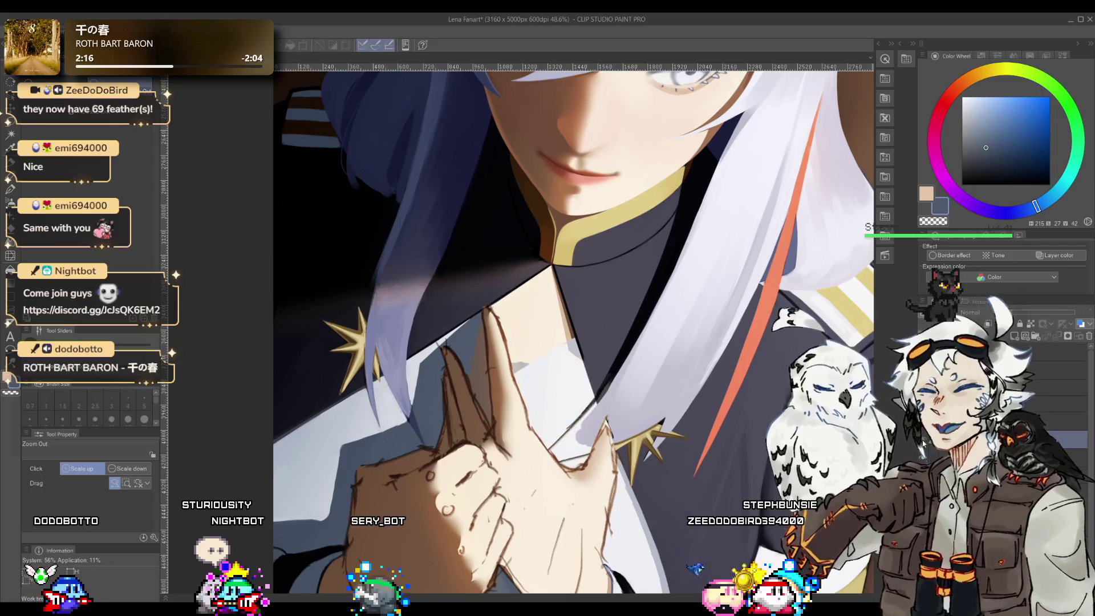
key(p)
alt+click(476, 378)
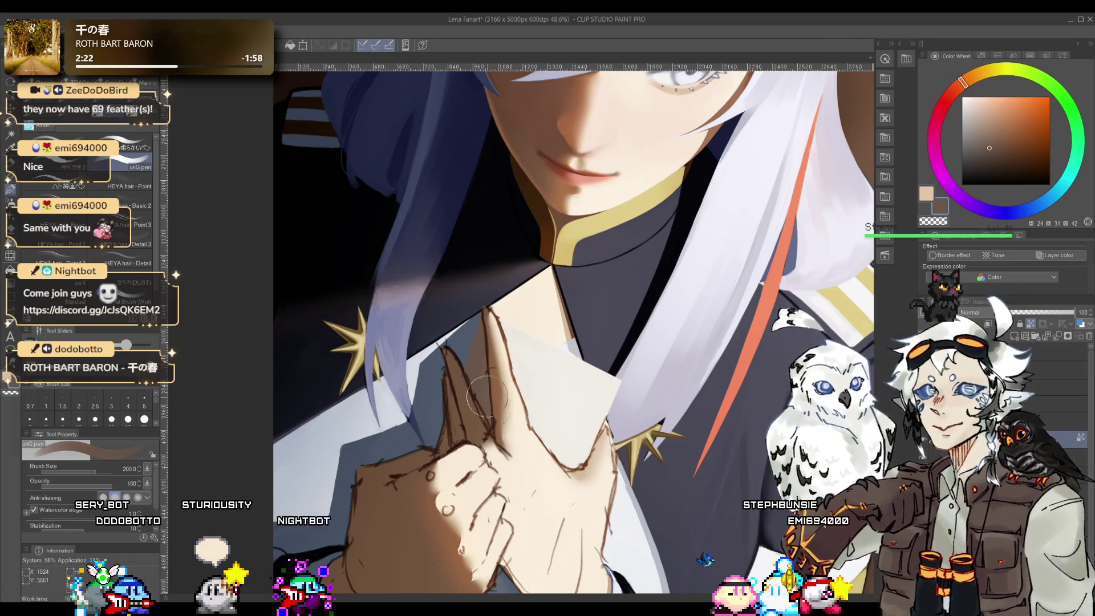
alt+click(561, 452)
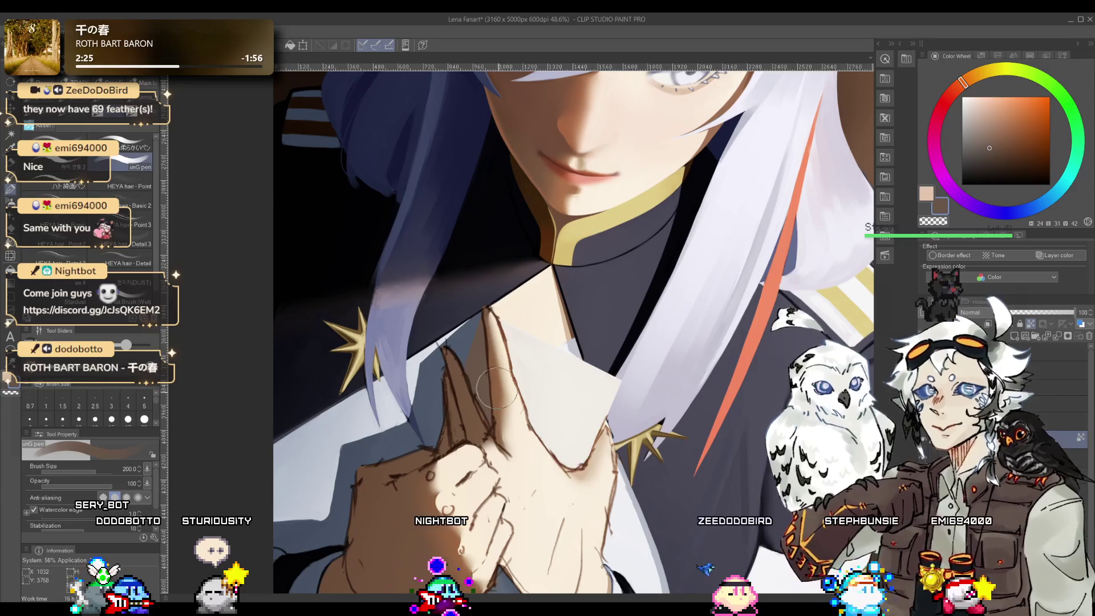
- Blur the shading between the fingers with an enlarged Blur brush
key(j)
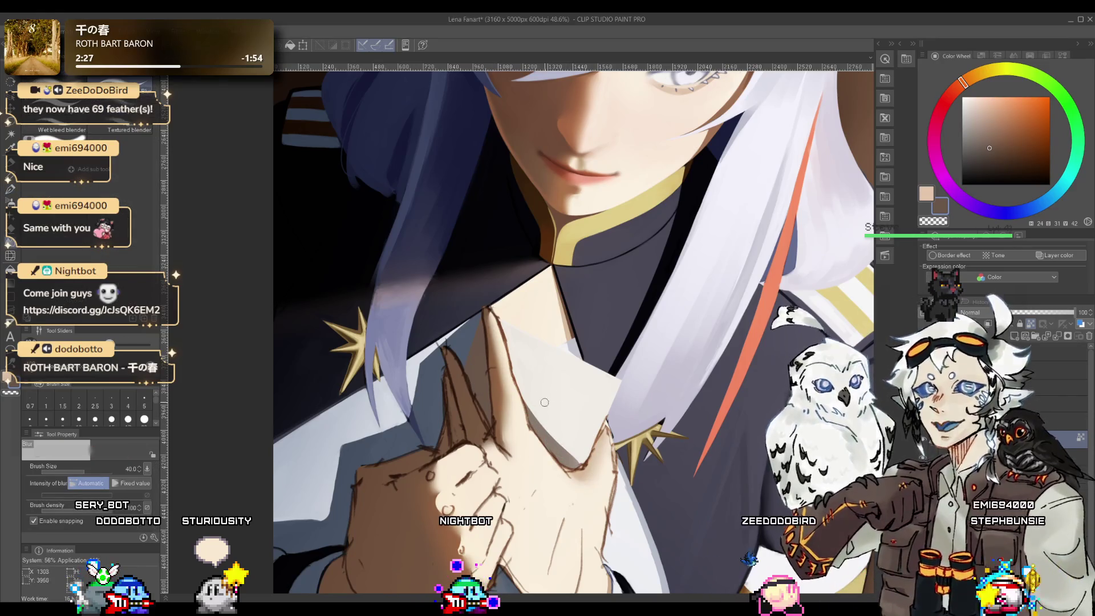
key(bracketright)
drag(526, 400, 547, 434)
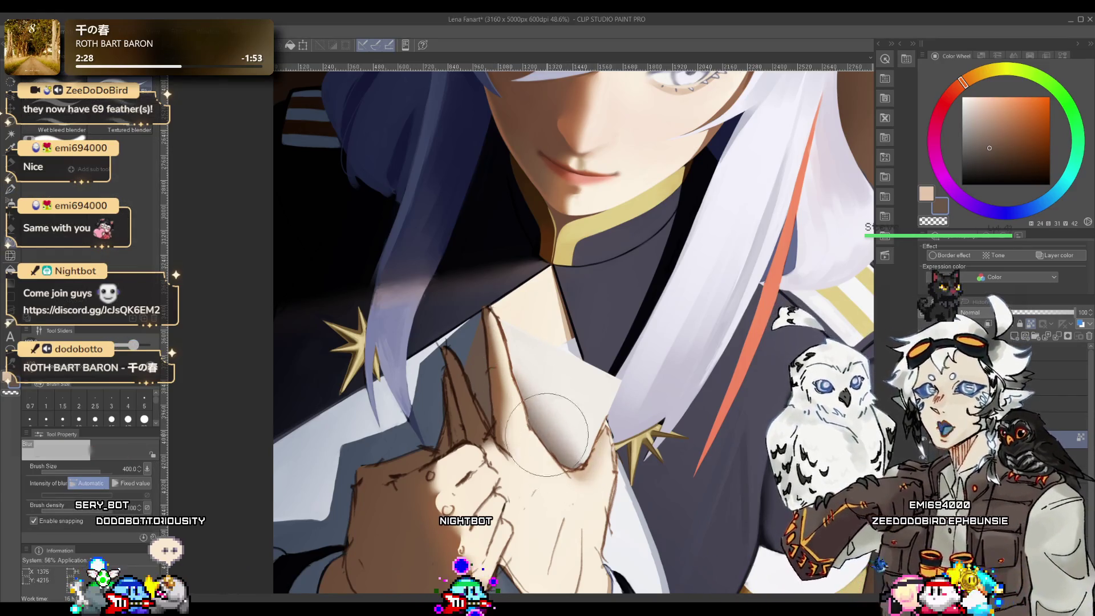
key(b)
alt+click(525, 351)
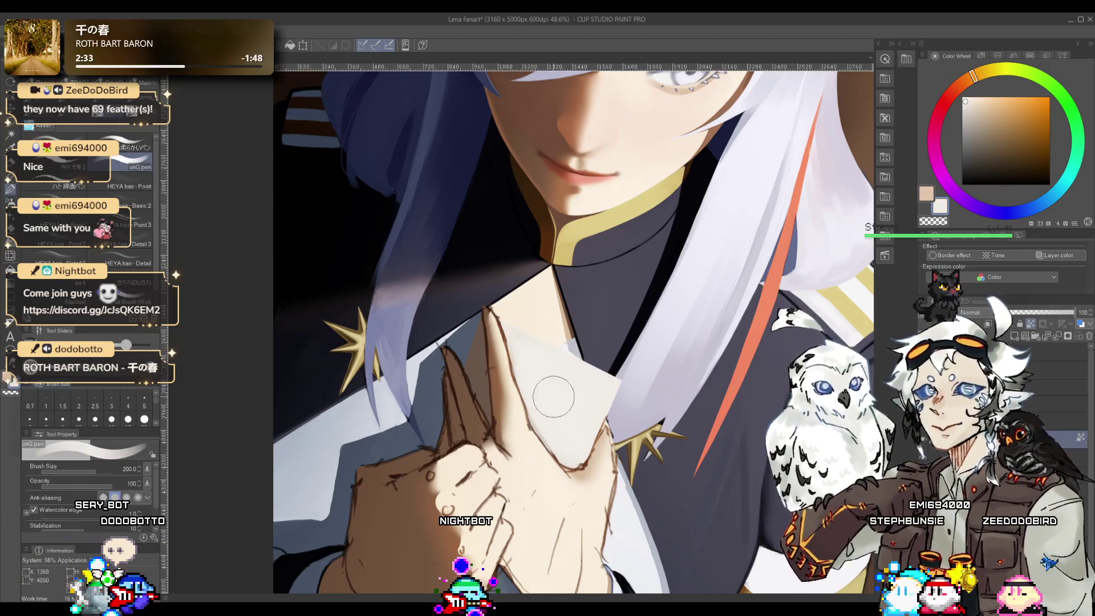
- Blend soft grey shading into the envelope's upper corner, alternating Blur and pen with the hand's light beige
key(j)
scroll(546, 456, down, 4)
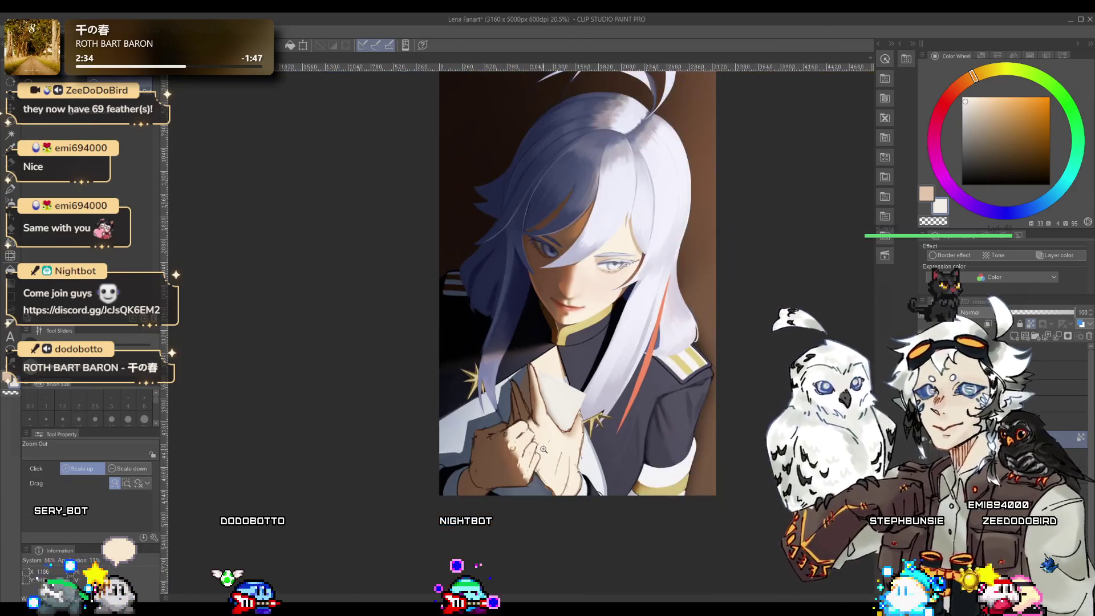
scroll(547, 430, up, 3)
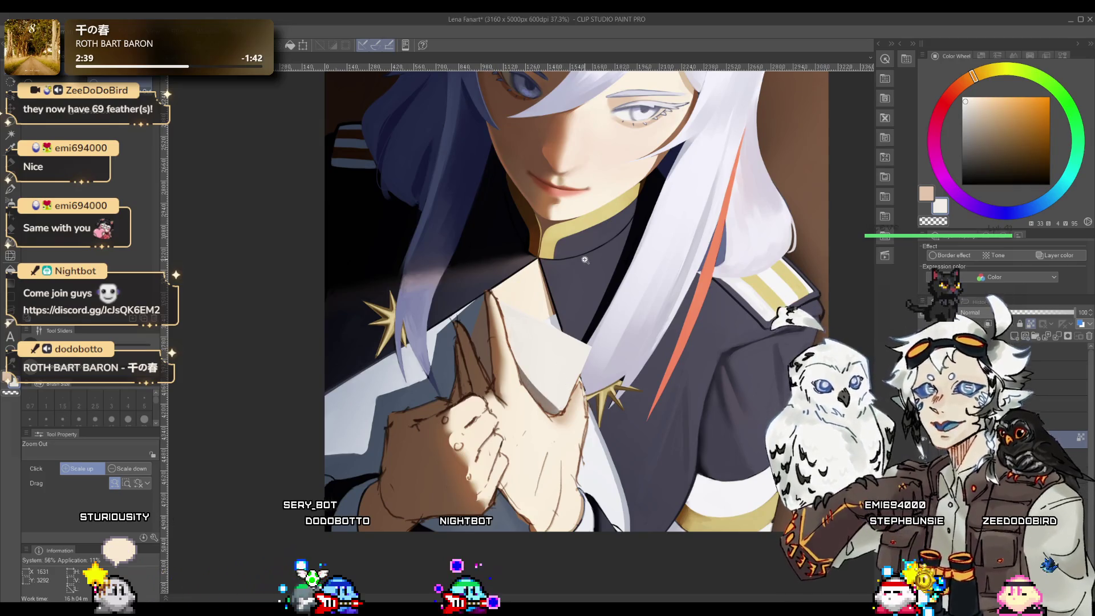
key(p)
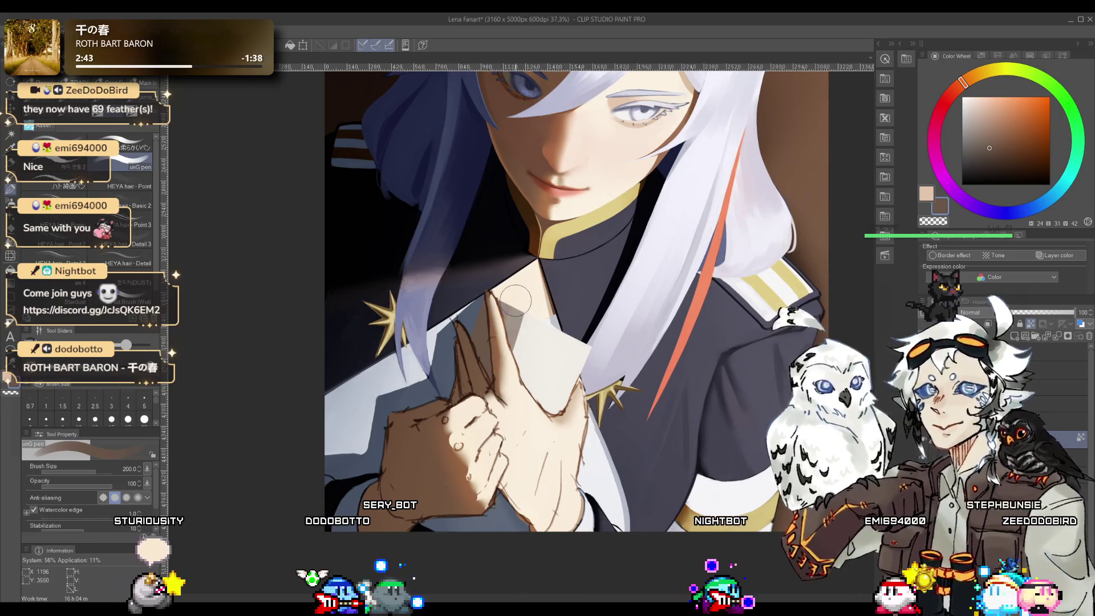
alt+click(523, 312)
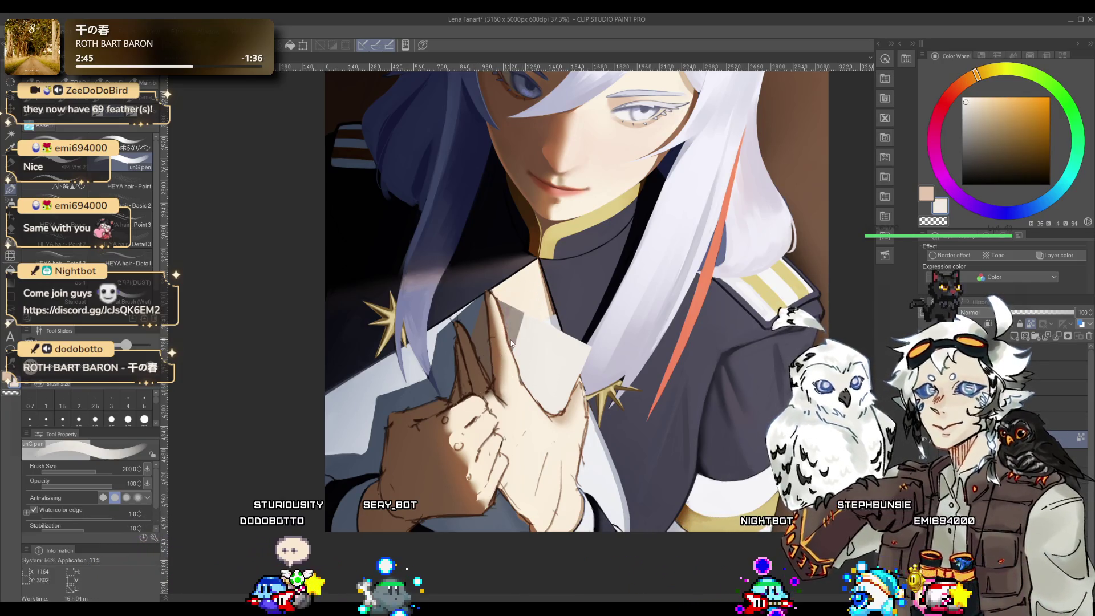
key(j)
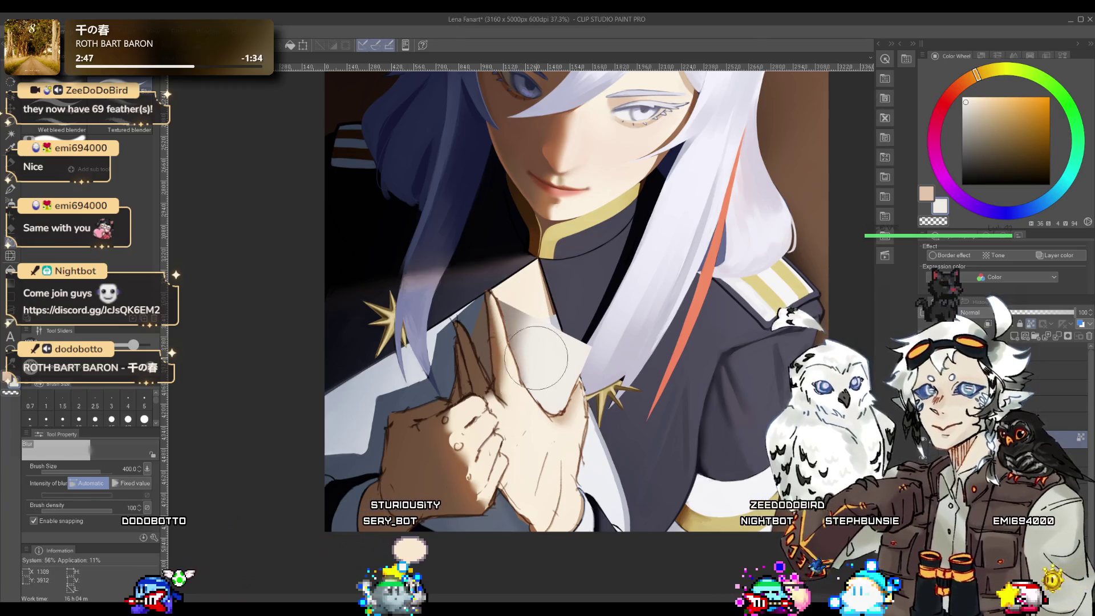
key(p)
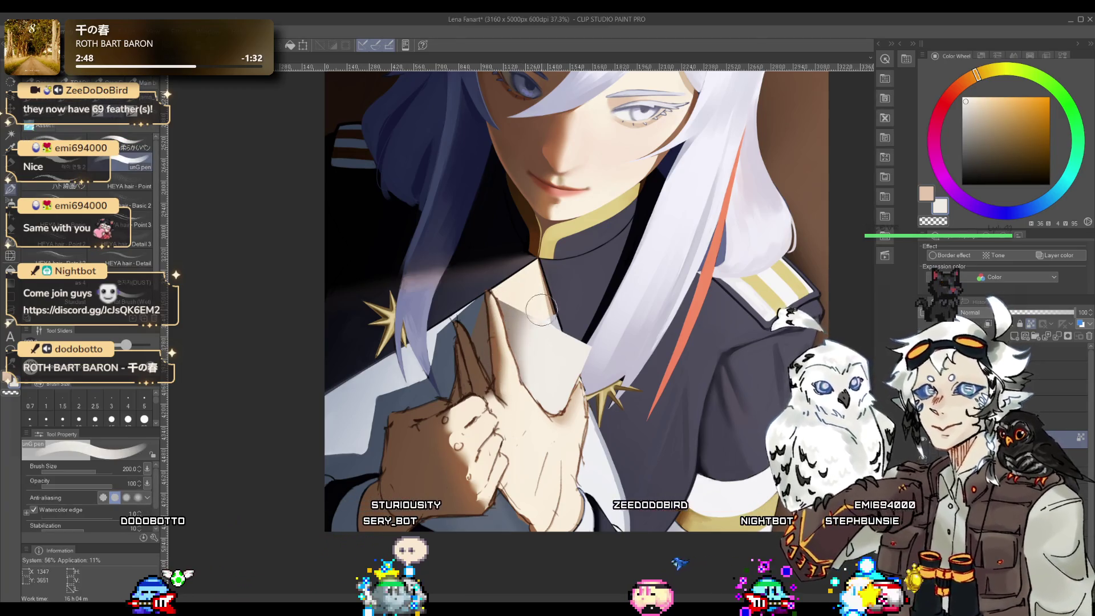
key(j)
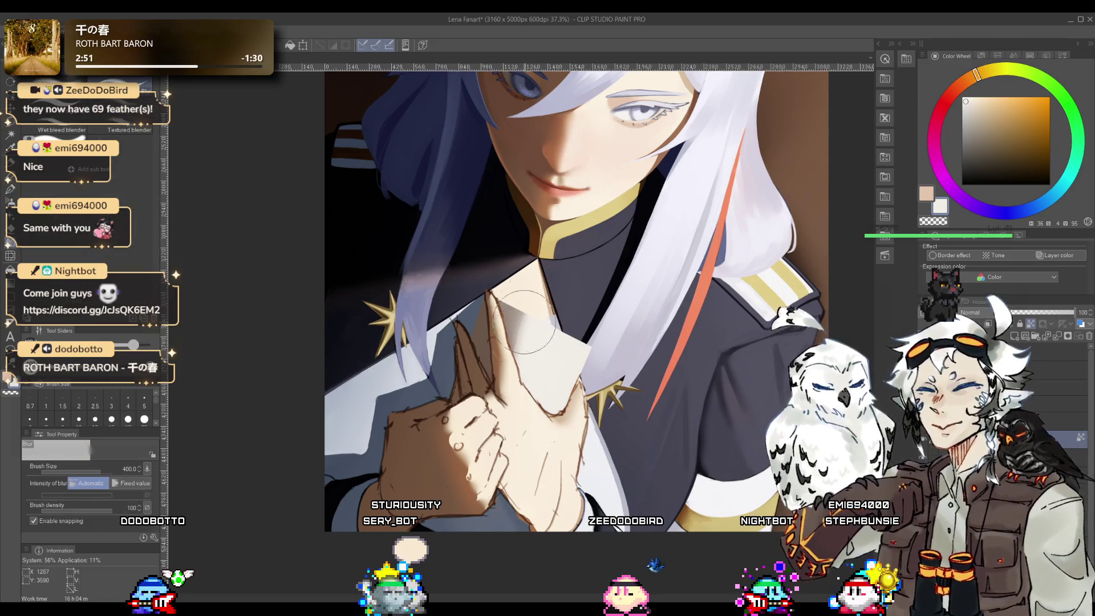
alt+click(508, 406)
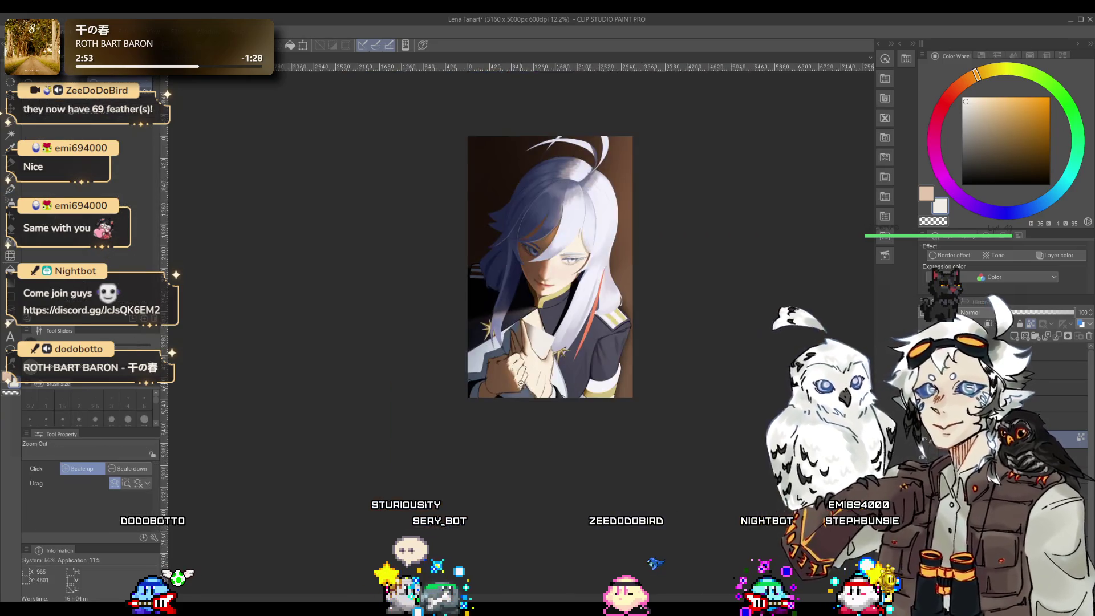
scroll(569, 346, up, 3)
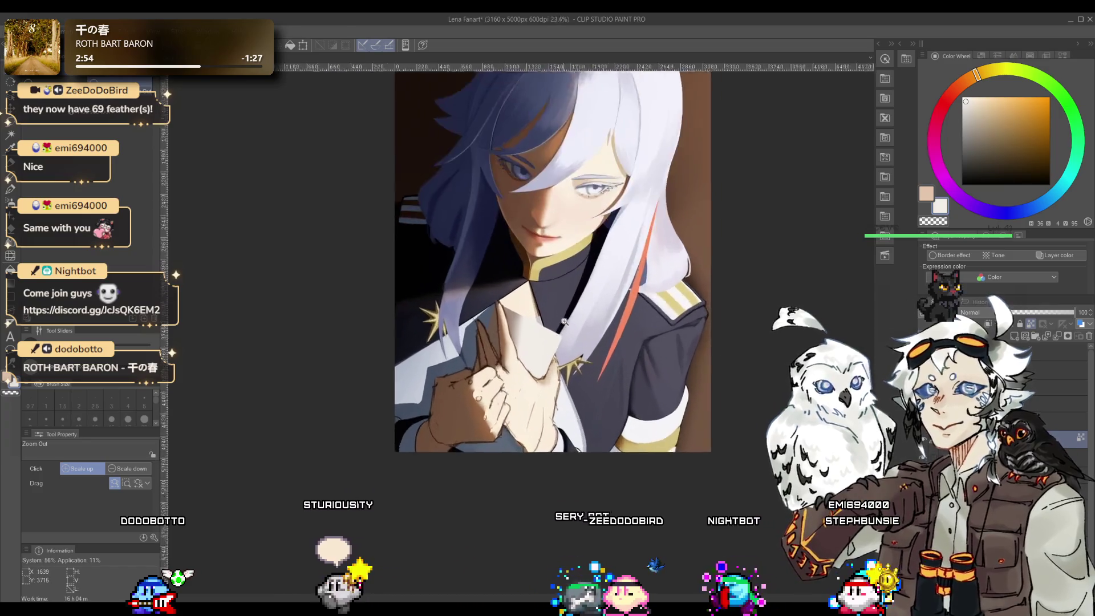
scroll(553, 342, down, 1)
scroll(551, 341, down, 1)
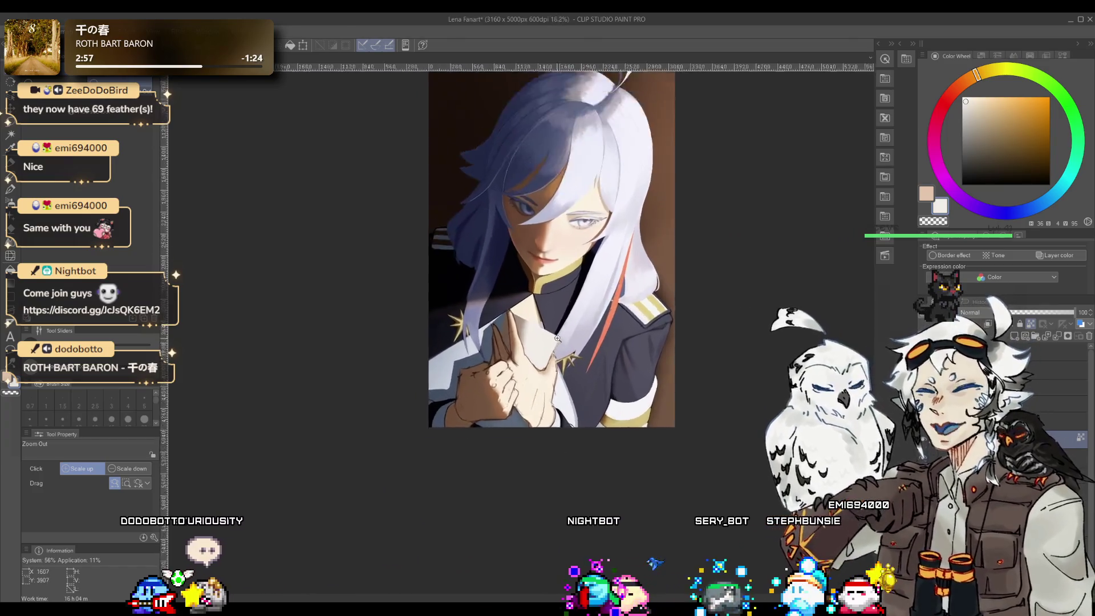
scroll(550, 341, up, 5)
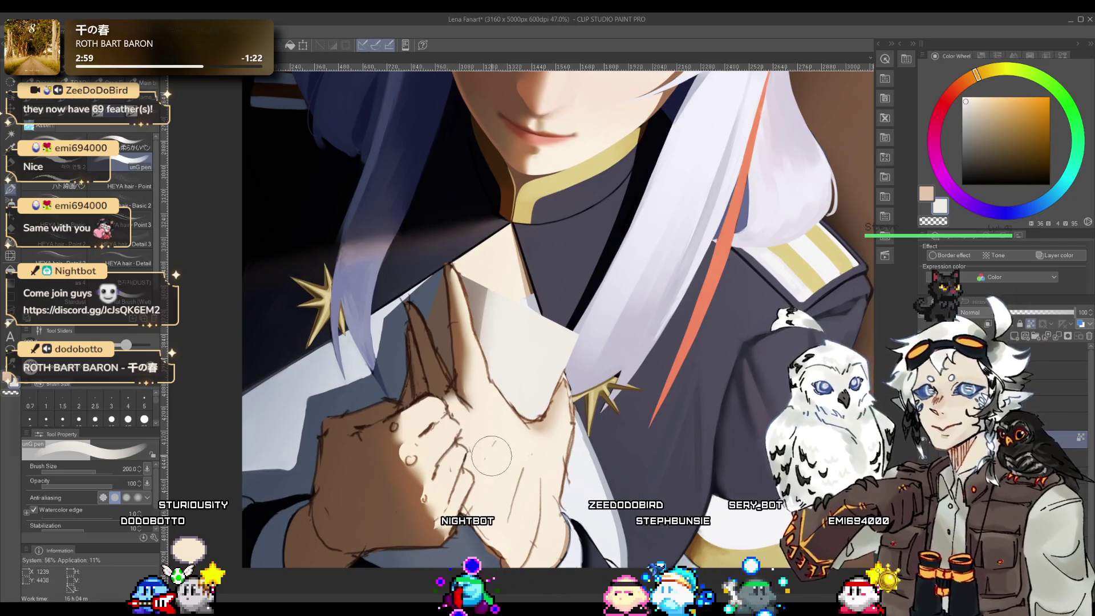
key(j)
scroll(468, 399, down, 5)
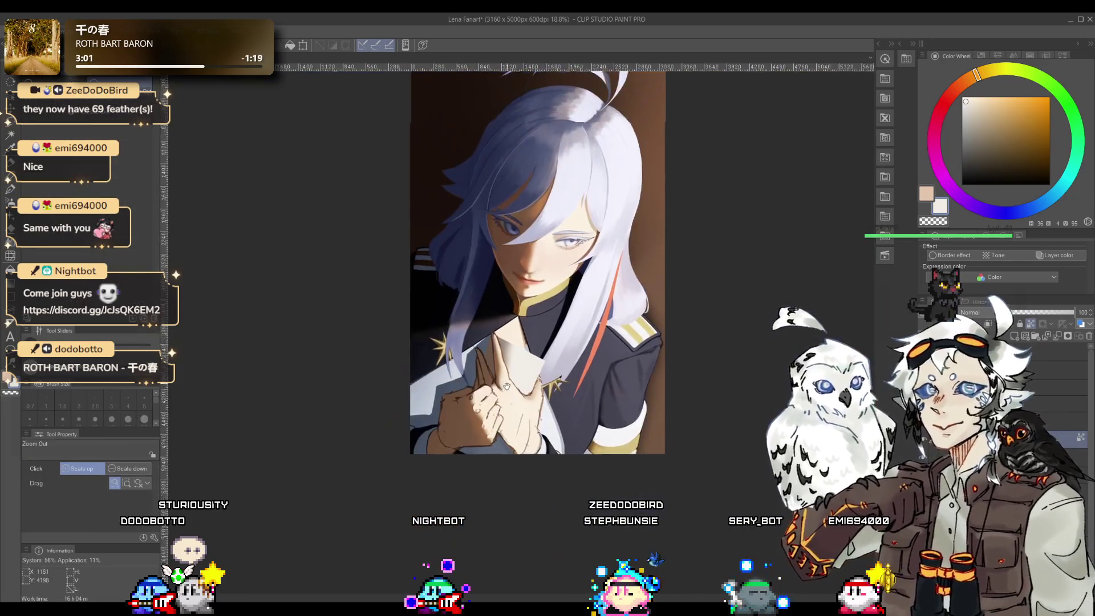
scroll(526, 366, up, 3)
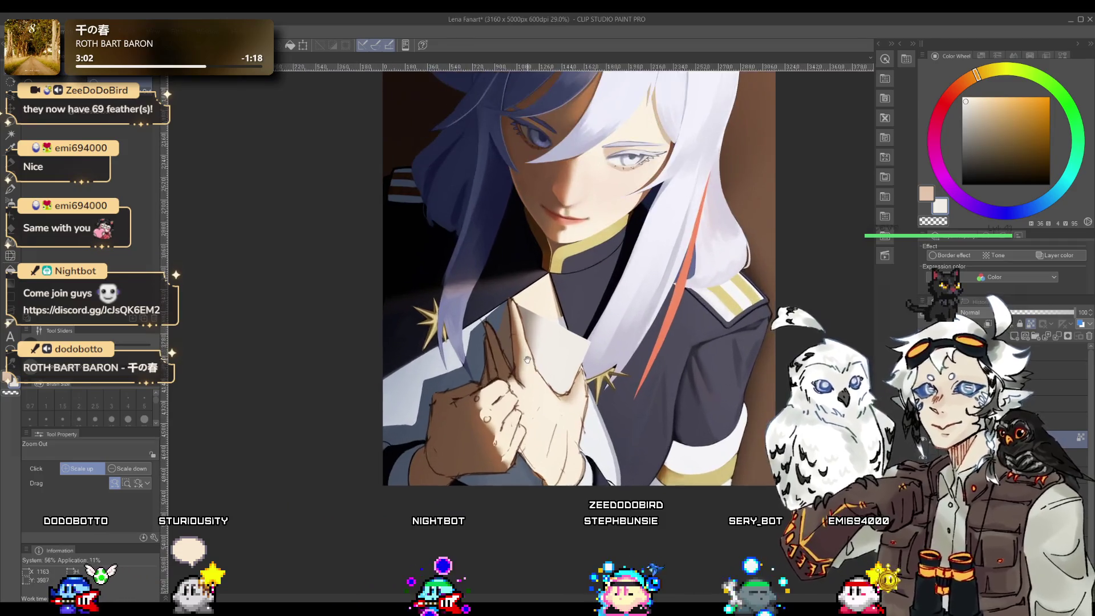
scroll(521, 376, down, 3)
scroll(511, 402, up, 1)
scroll(513, 402, up, 2)
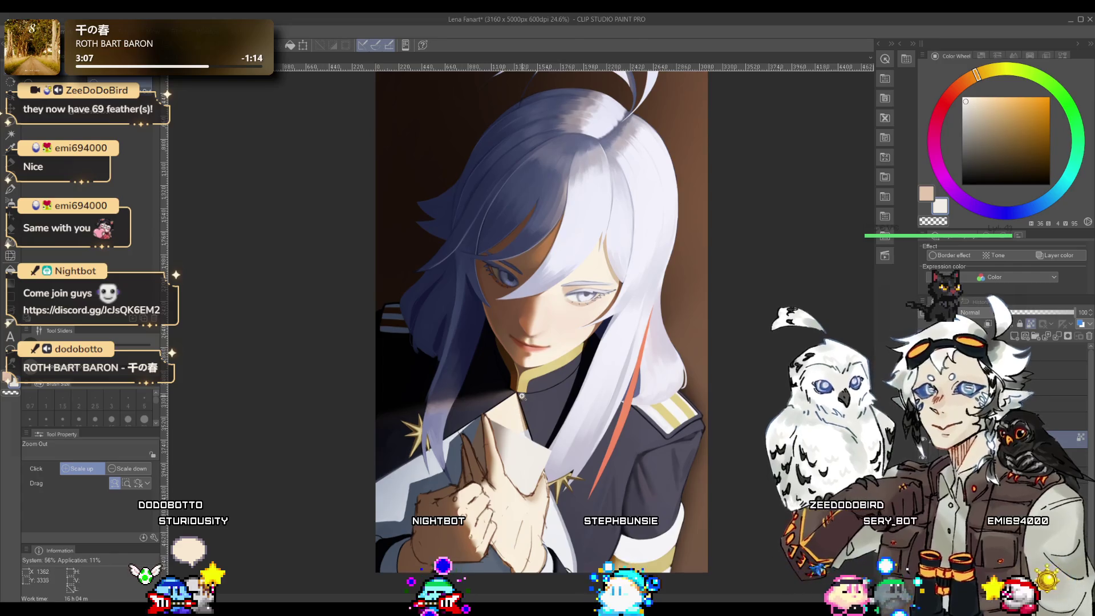
scroll(522, 399, down, 2)
scroll(522, 405, up, 1)
scroll(521, 402, down, 2)
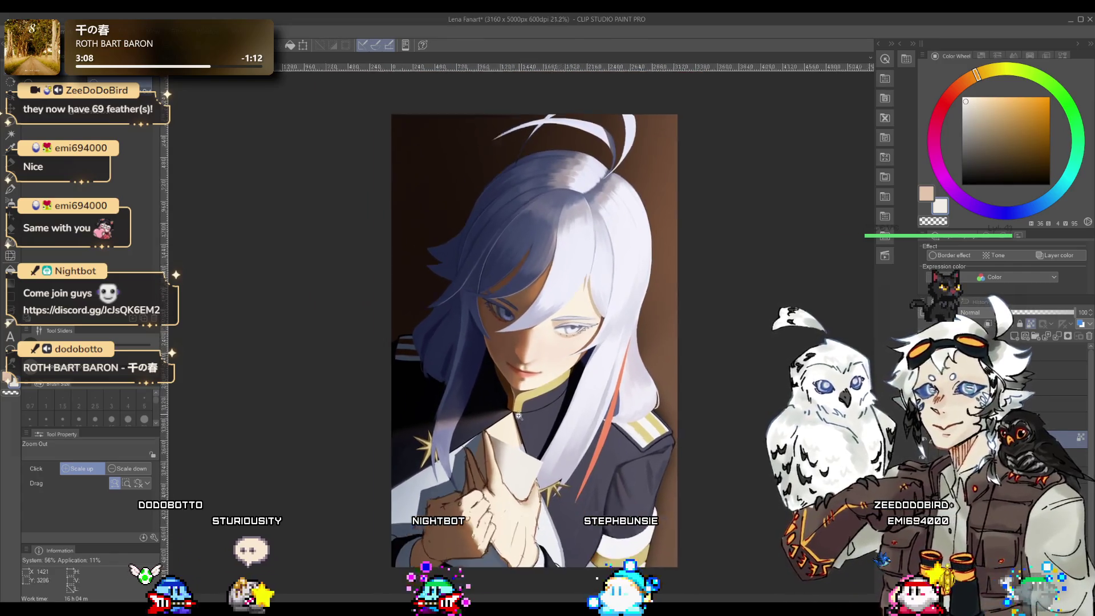
scroll(514, 379, up, 1)
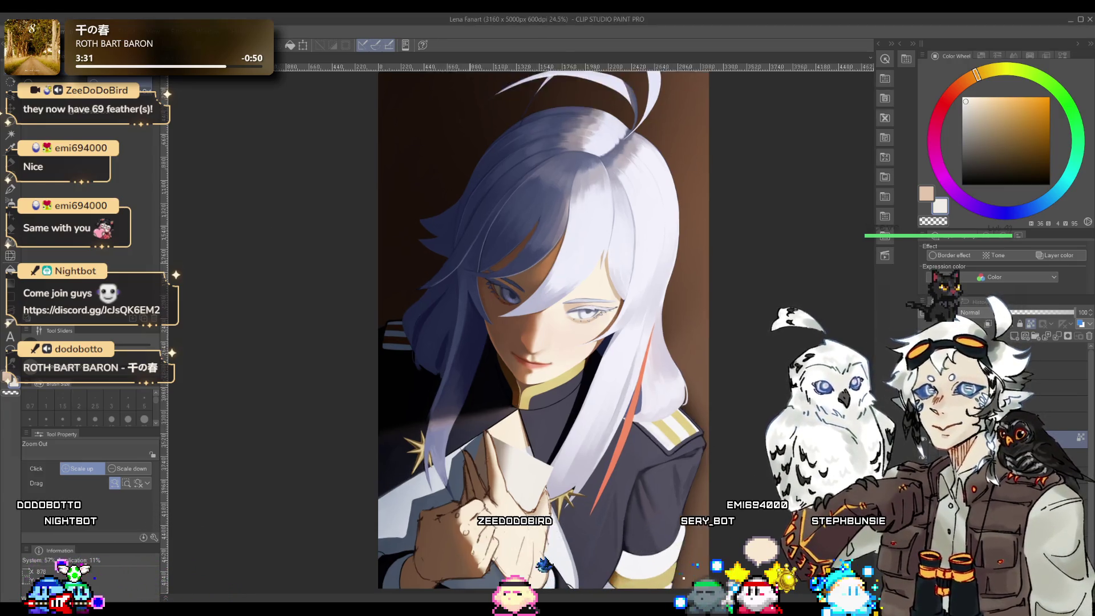
- Paint the hair's dark blue over the hair beside the face, sampling near-black and dark blue
scroll(565, 251, up, 2)
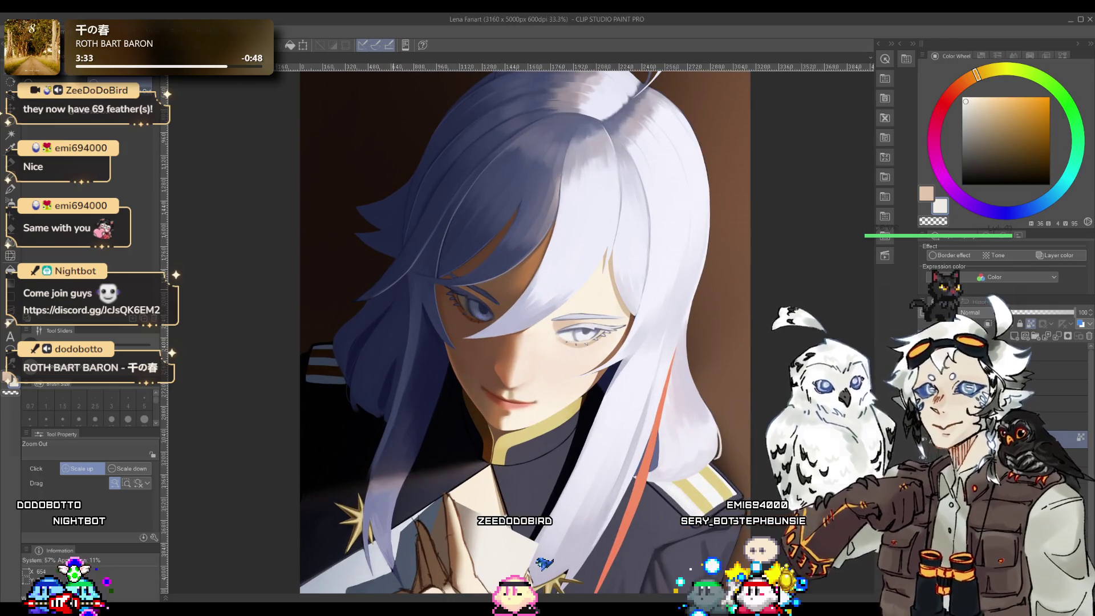
scroll(510, 330, up, 2)
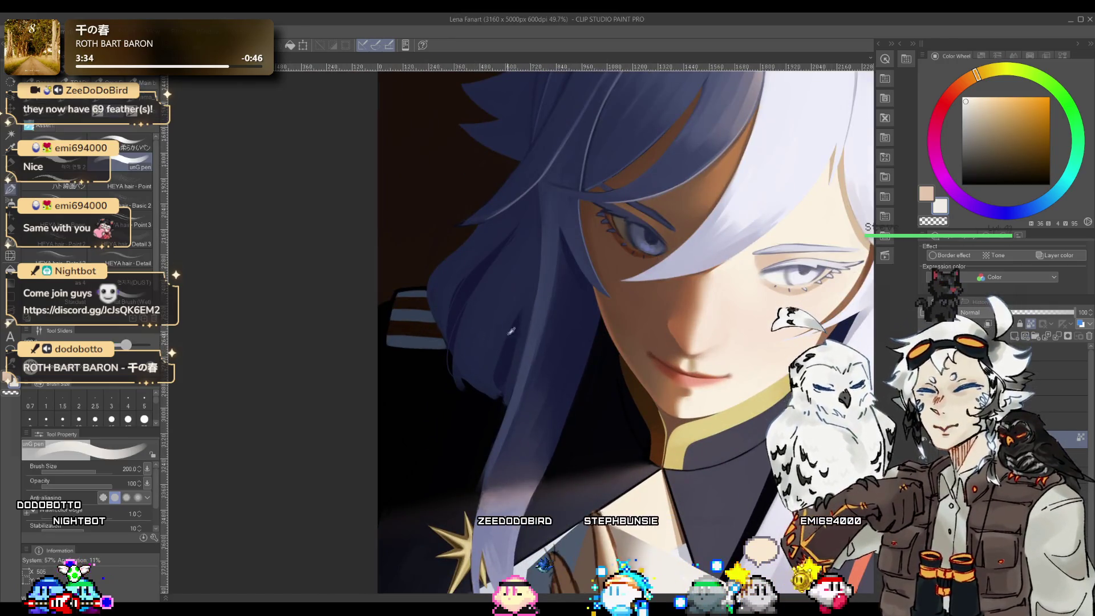
alt+click(468, 338)
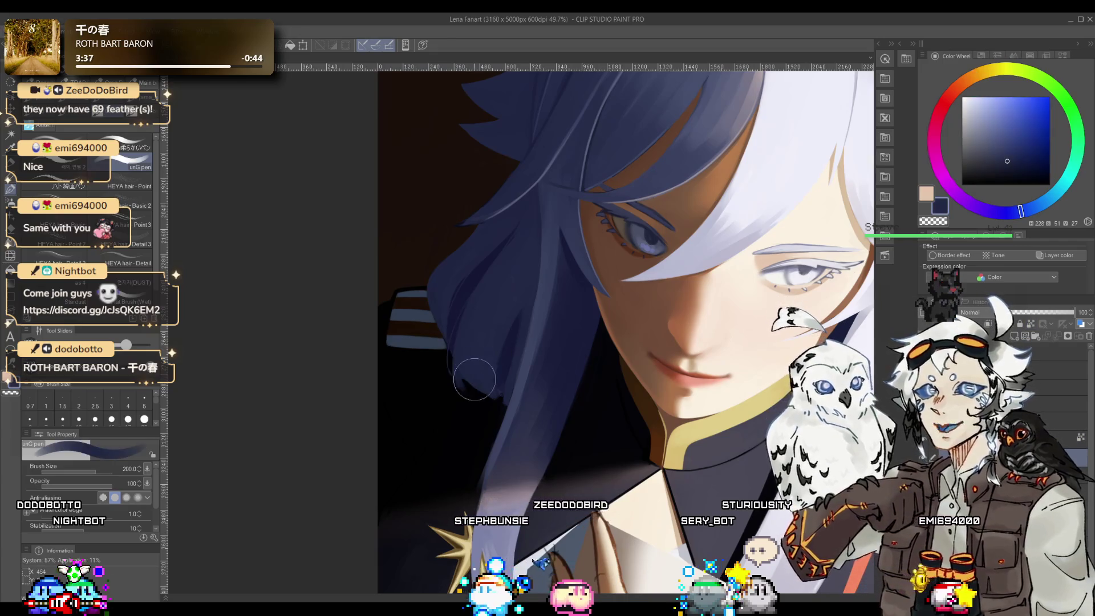
drag(469, 338, 489, 377)
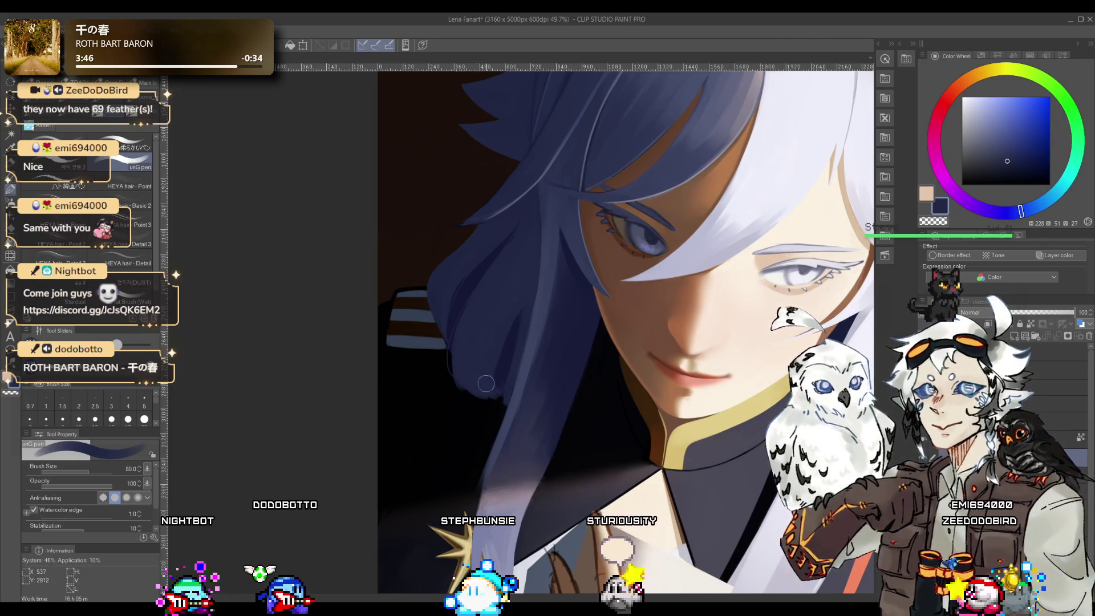
alt+click(464, 403)
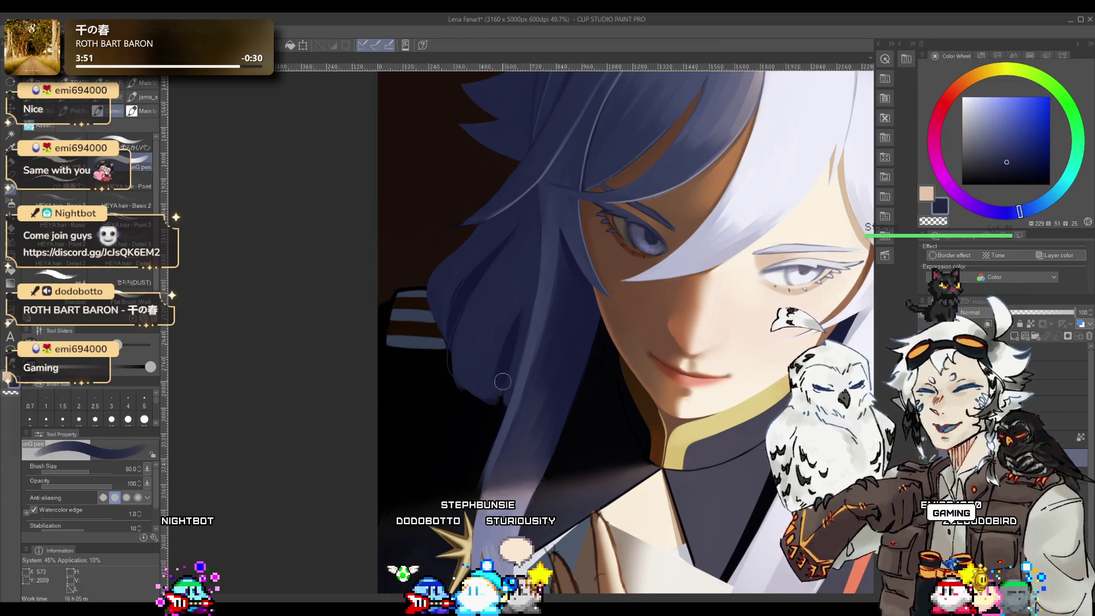
alt+click(498, 359)
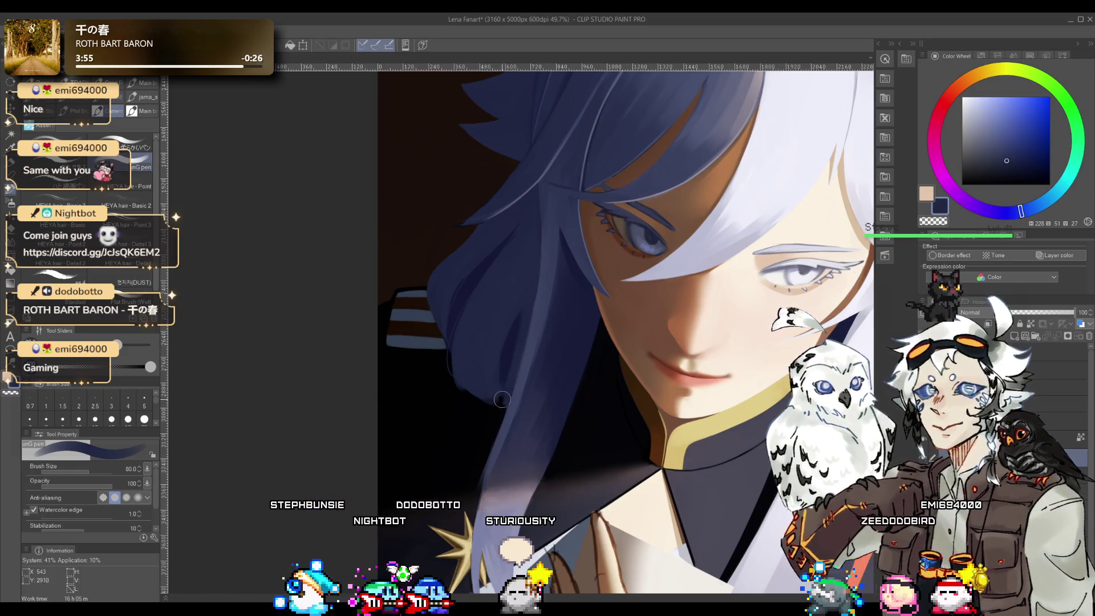
- Deepen the hair further with a deeper and a mid dark blue sampled from it
ctrl+alt+click(490, 370)
ctrl+alt+click(482, 382)
ctrl+alt+click(501, 375)
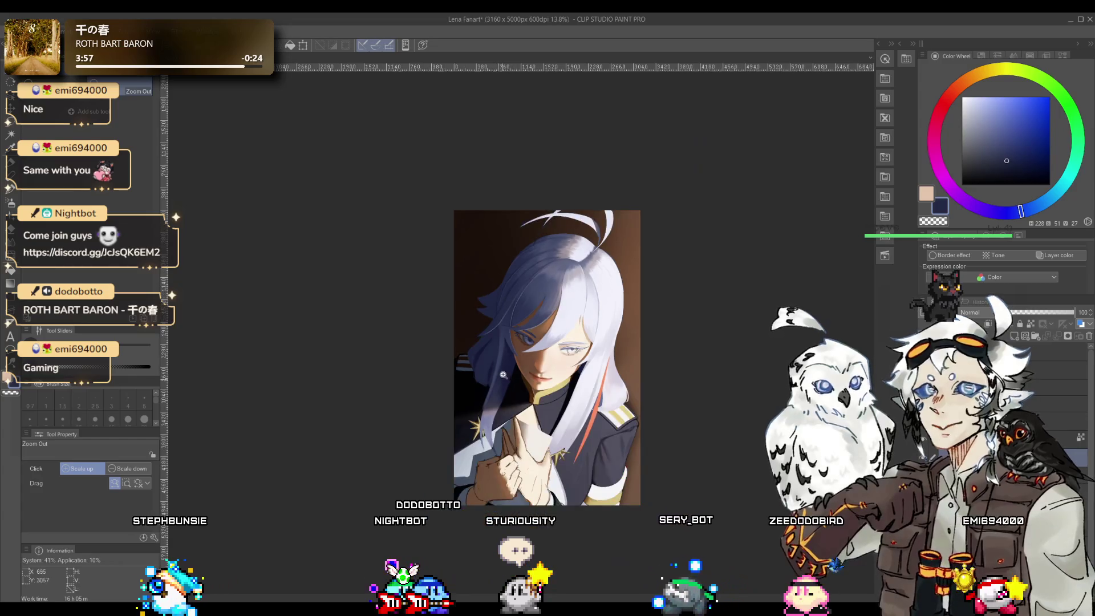
drag(498, 353, 536, 277)
key(b)
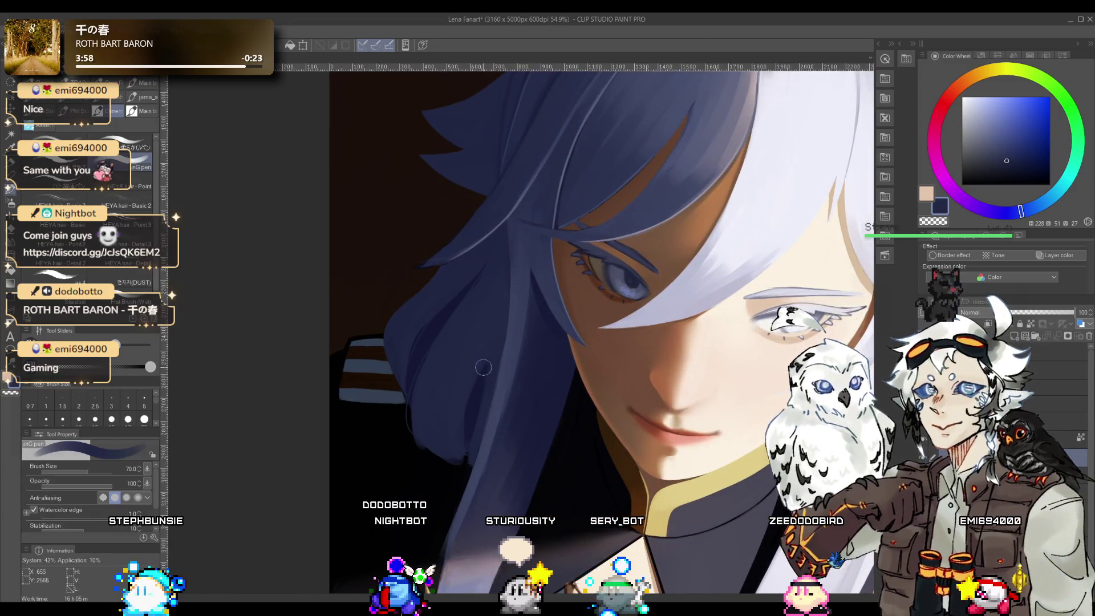
alt+click(484, 376)
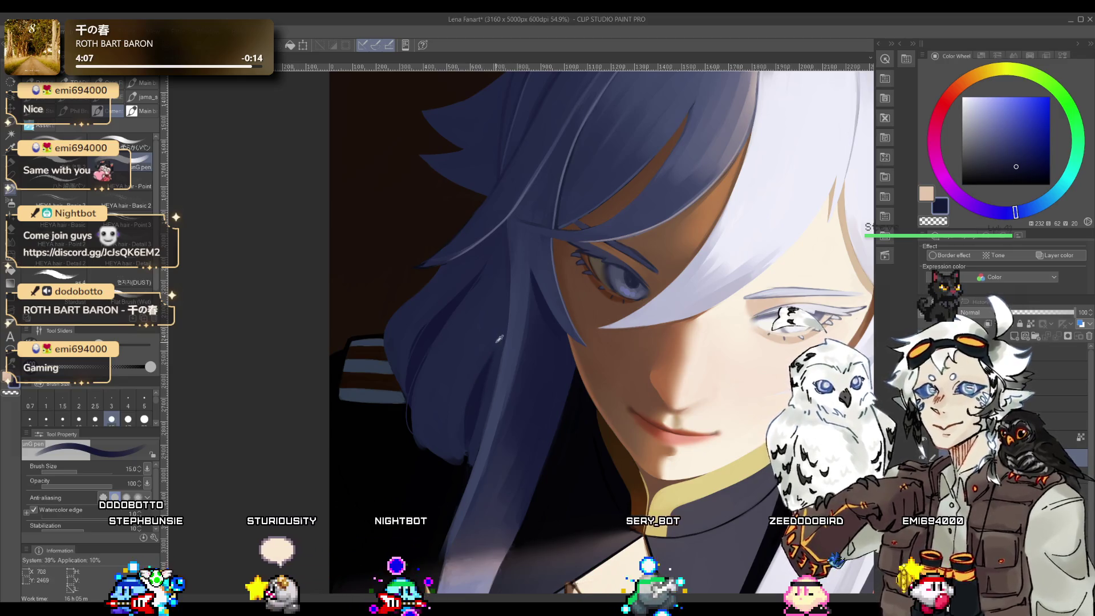
alt+click(509, 340)
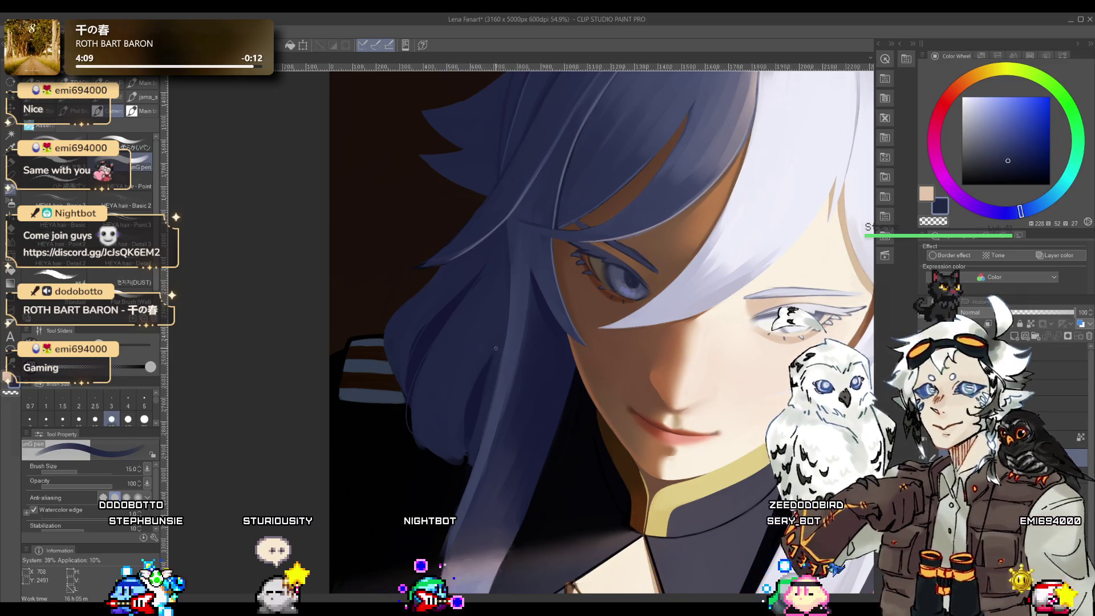
ctrl+alt+click(469, 385)
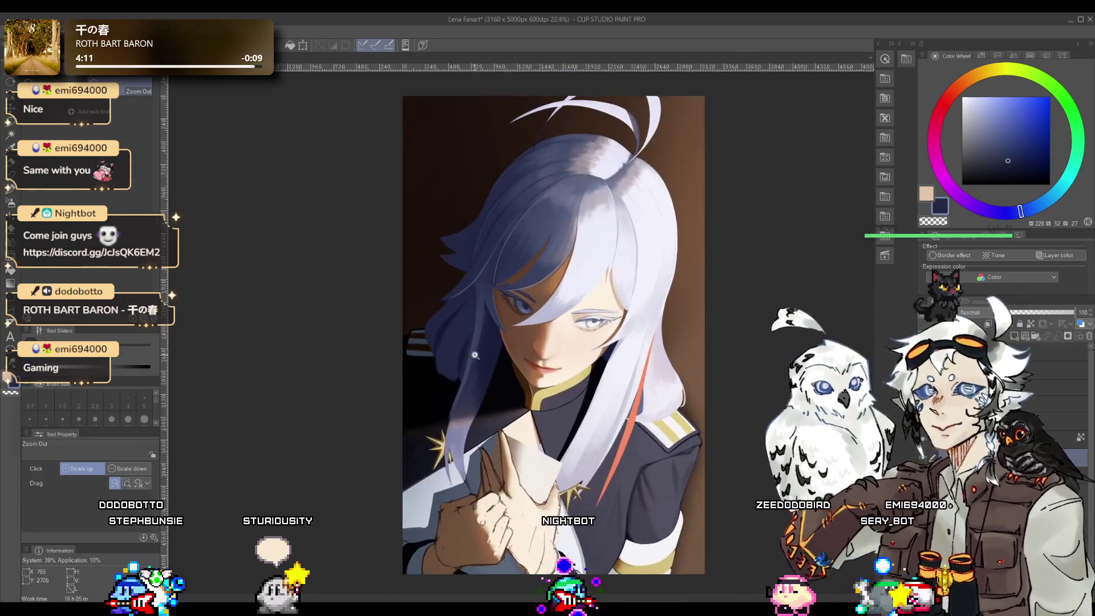
drag(497, 345, 499, 344)
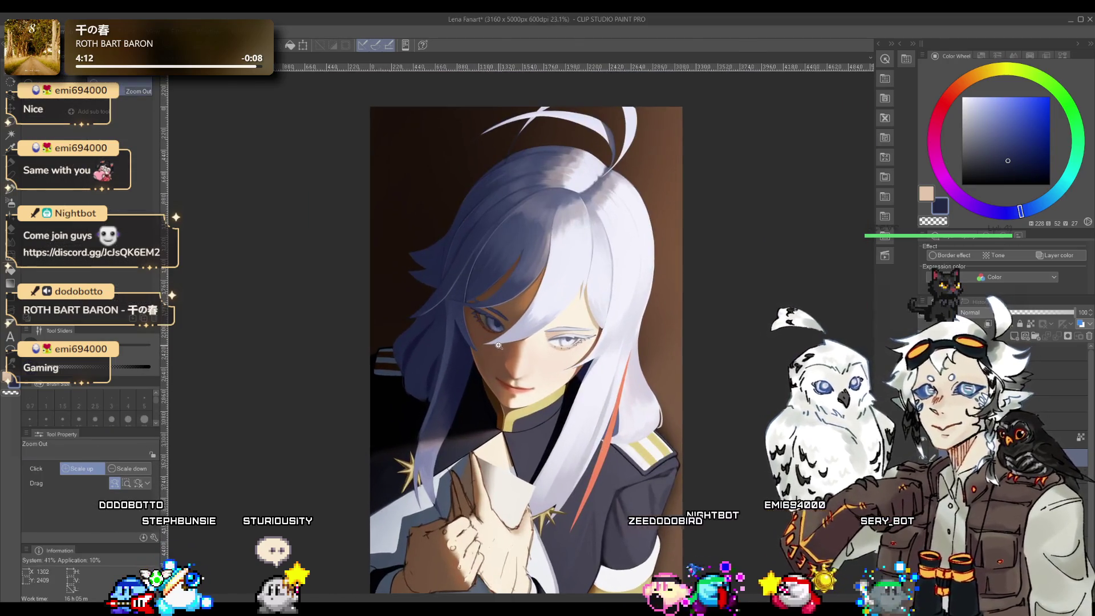
- Save the painting with Ctrl+S
key(ctrl+s)
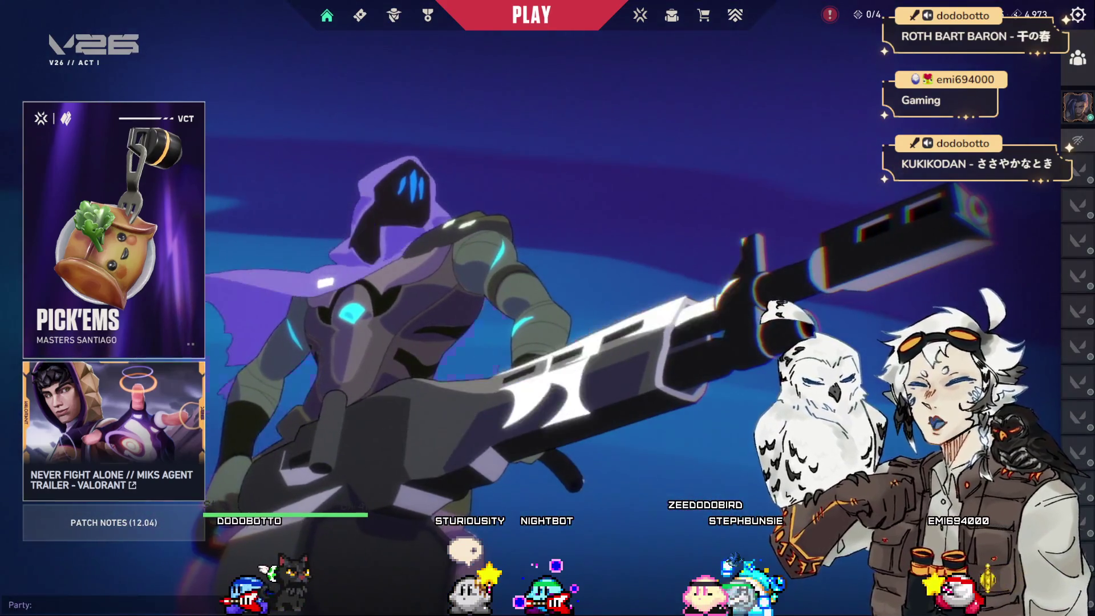
- Change the party queue from Unrated to All Random One Site
click(532, 15)
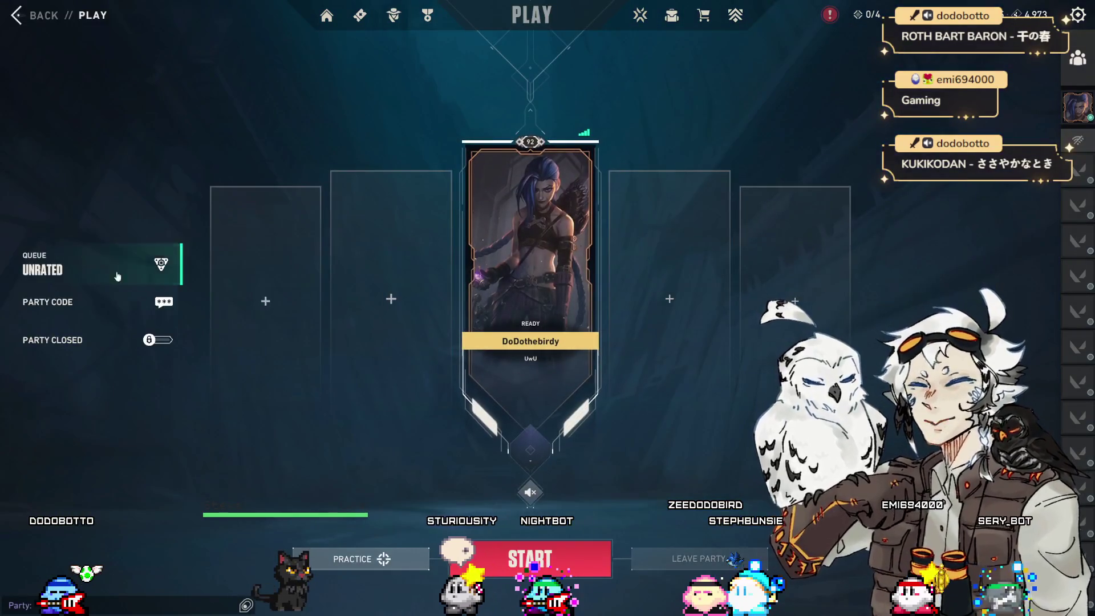
click(114, 273)
click(220, 376)
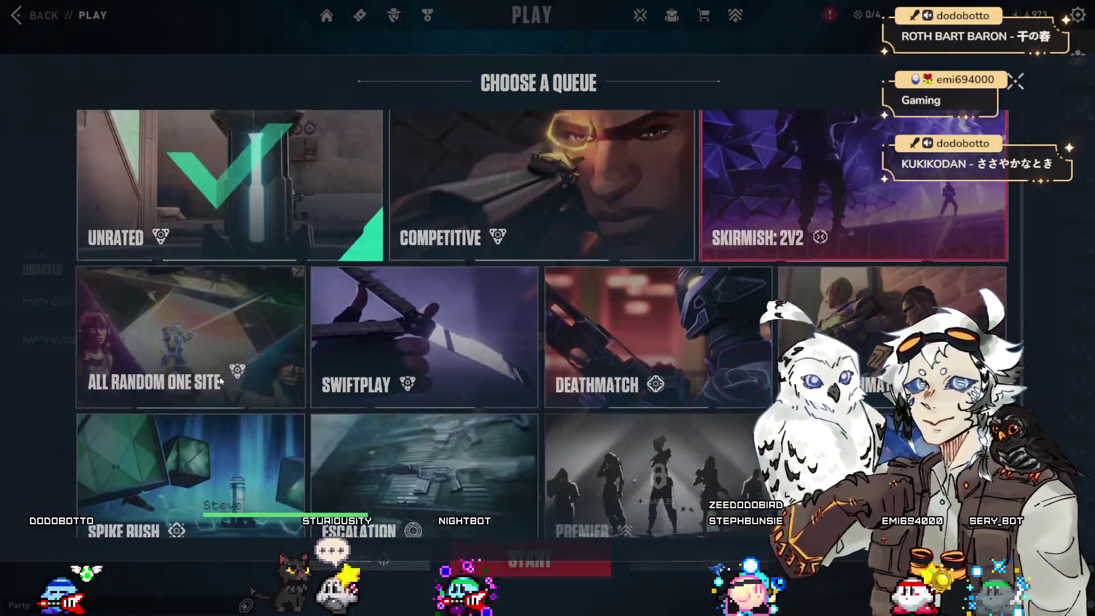